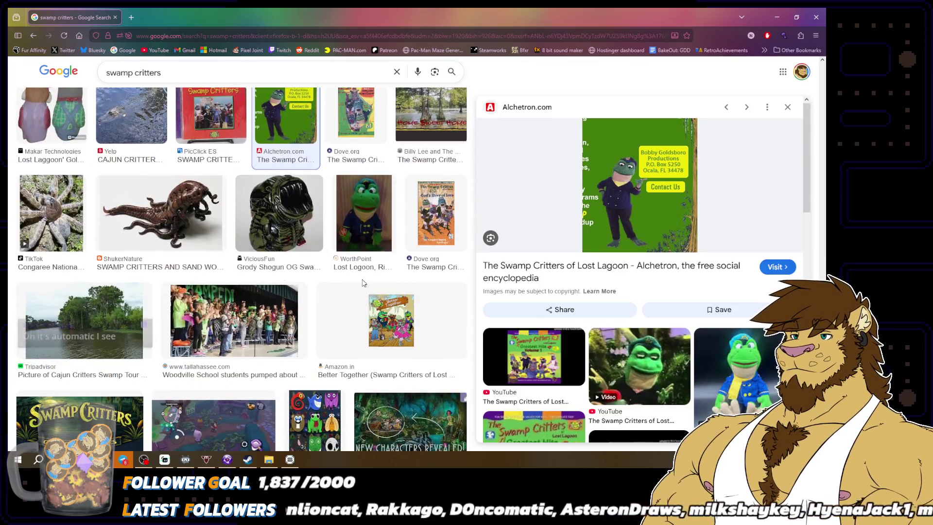
pyautogui.scroll(-2, 363, 283)
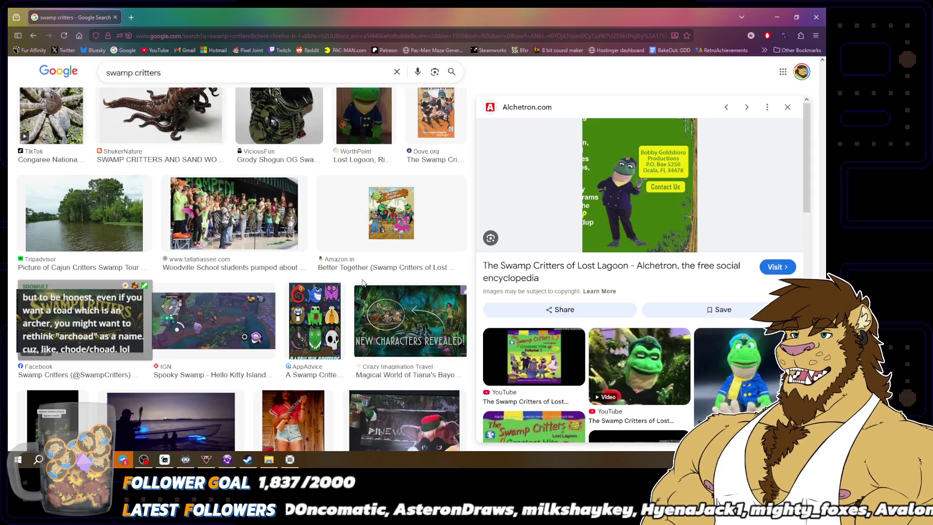
# Step: Scroll down through the page in the browser
pyautogui.scroll(-2, 362, 283)
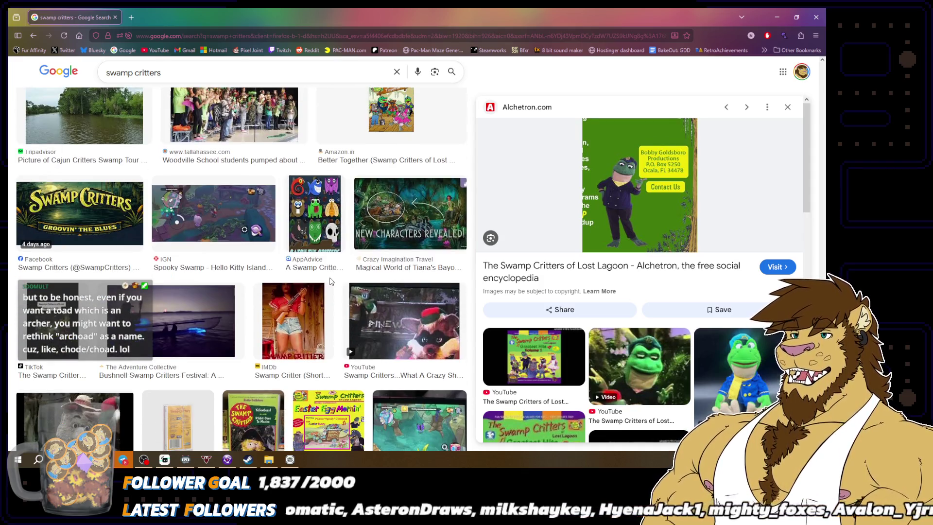
pyautogui.scroll(-3, 365, 274)
pyautogui.scroll(-3, 381, 275)
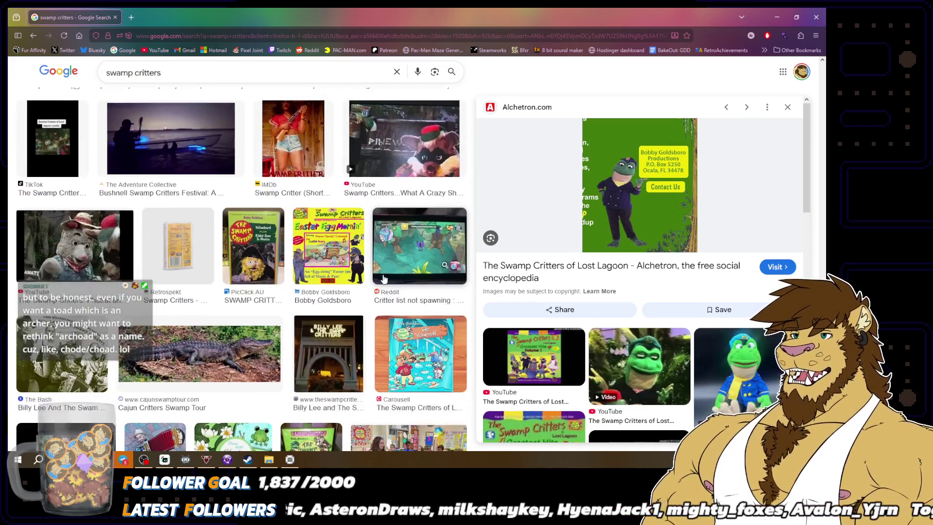
pyautogui.scroll(-2, 381, 276)
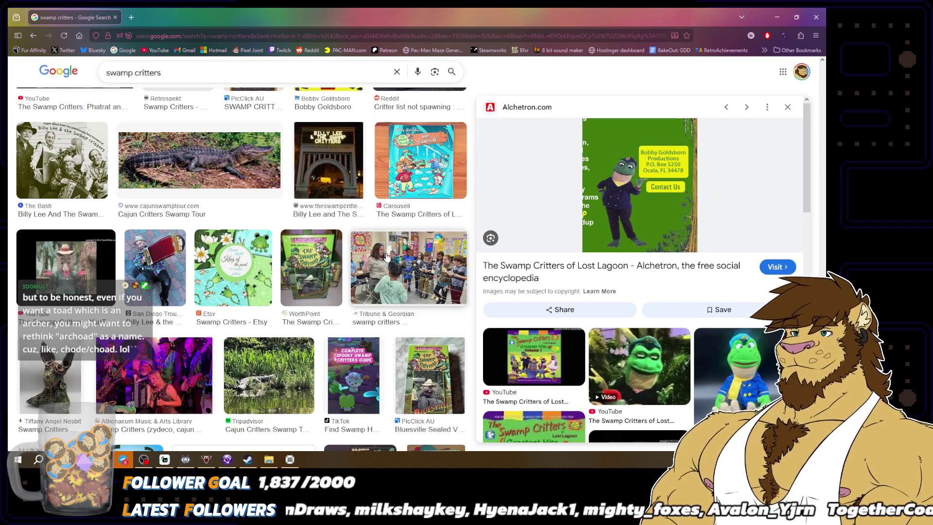
pyautogui.scroll(-1, 386, 256)
pyautogui.scroll(-2, 387, 256)
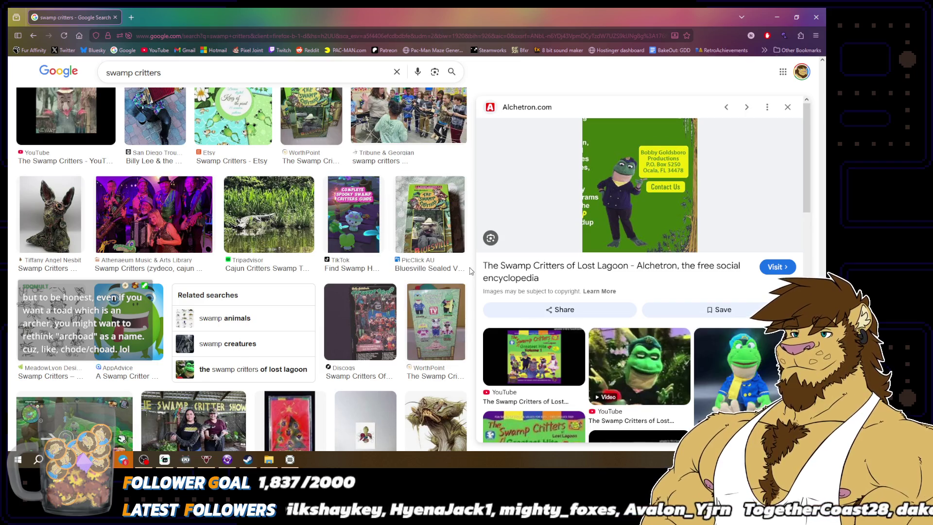
pyautogui.scroll(-2, 471, 270)
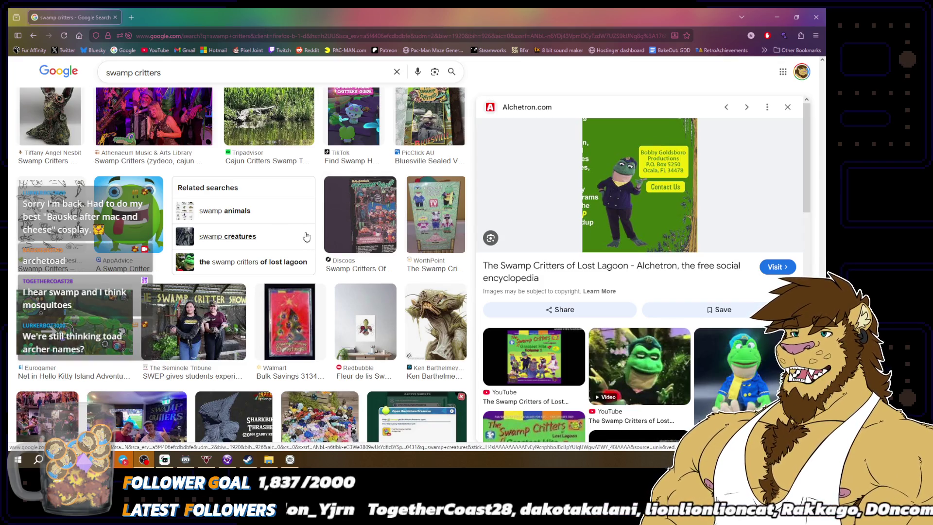
pyautogui.scroll(-2, 292, 242)
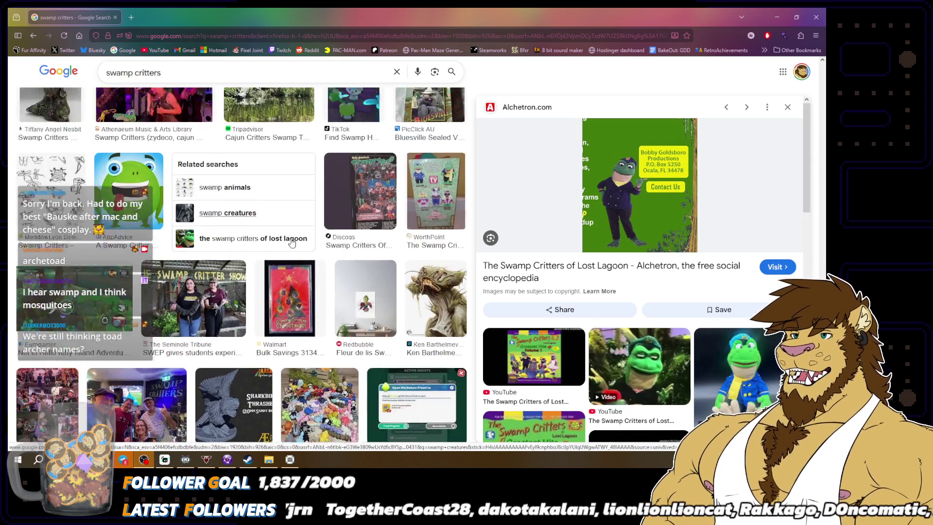
pyautogui.scroll(-2, 292, 243)
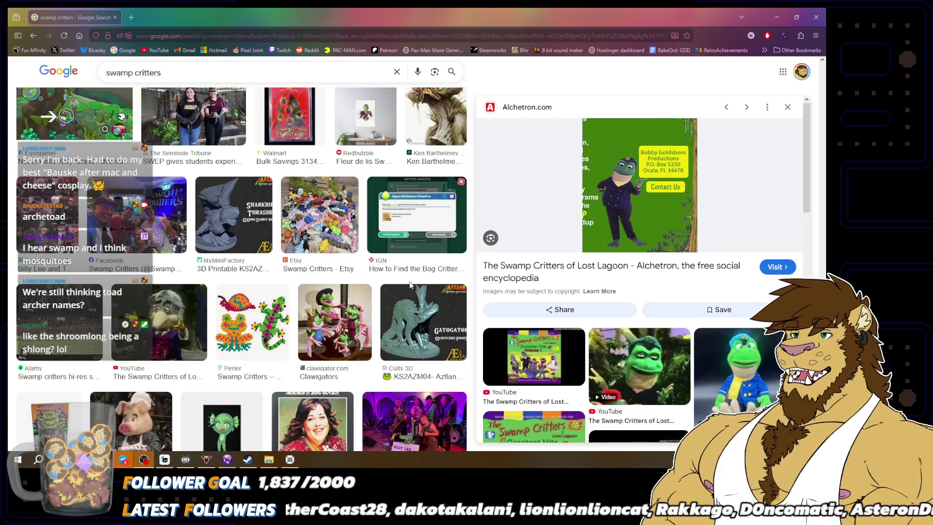
pyautogui.scroll(-1, 410, 285)
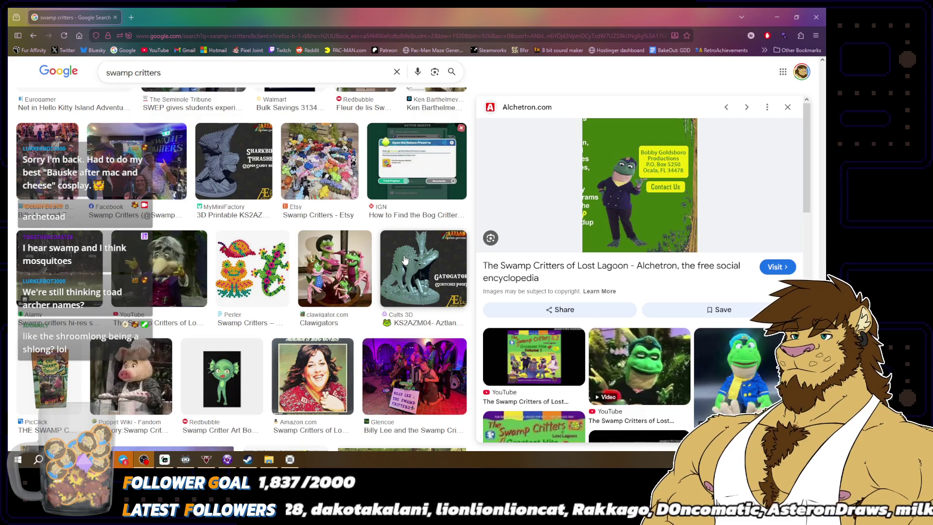
pyautogui.scroll(-2, 405, 260)
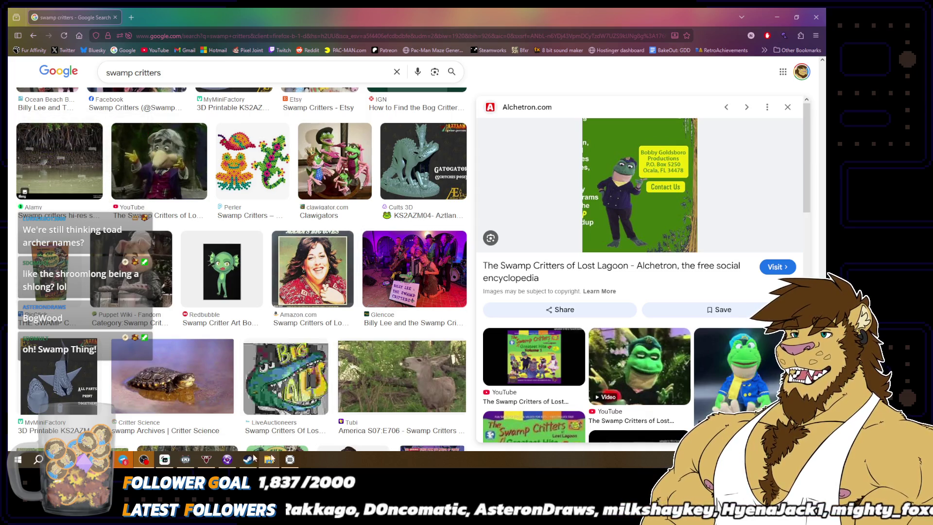
# Step: Switch to Momster and pick the direction whose frame shows the dotted white blob
pyautogui.click(227, 460)
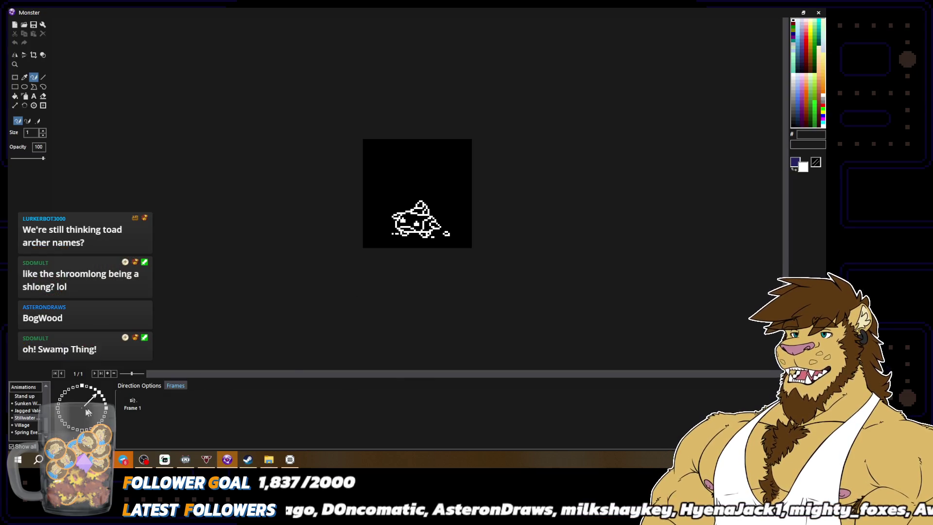
pyautogui.click(106, 408)
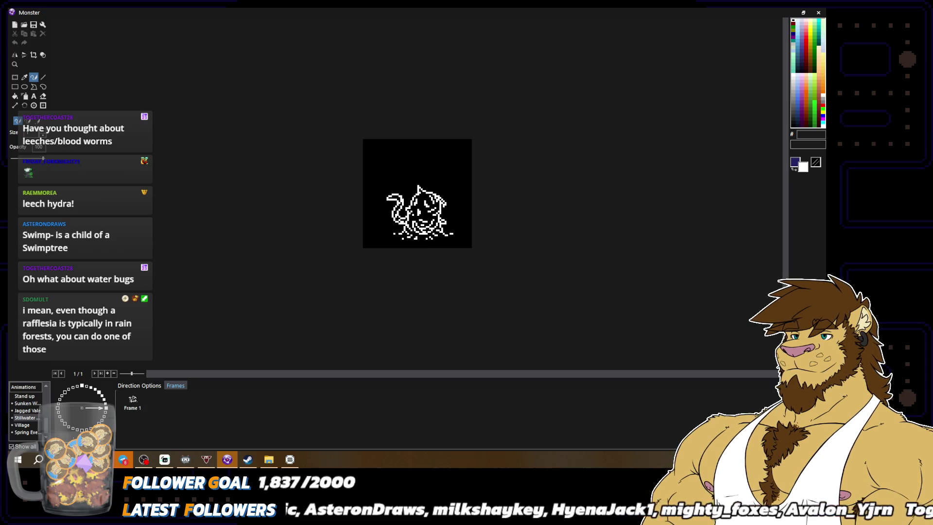
pyautogui.click(108, 406)
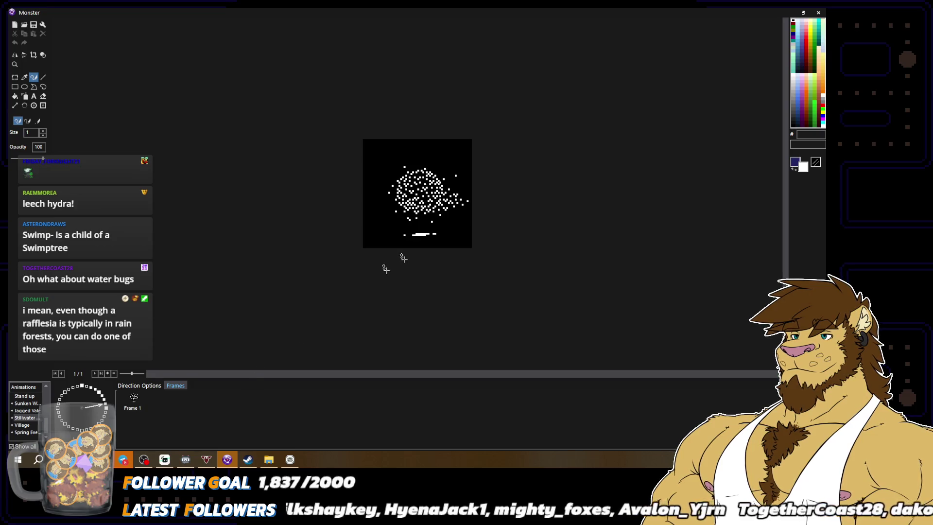
# Step: With the transparency checkerboard on, redraw the strip's right end one row lower and erase stray pixels
pyautogui.scroll(3, 389, 272)
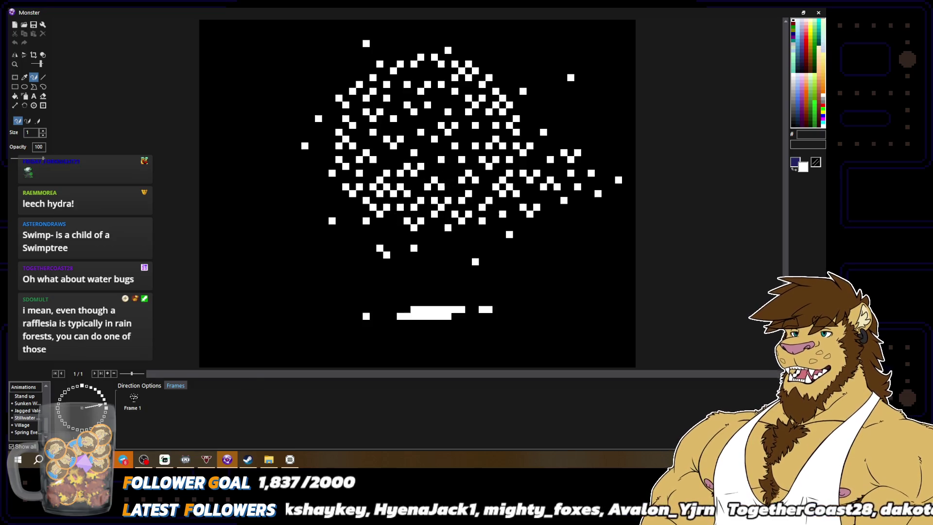
pyautogui.click(43, 55)
pyautogui.click(34, 77)
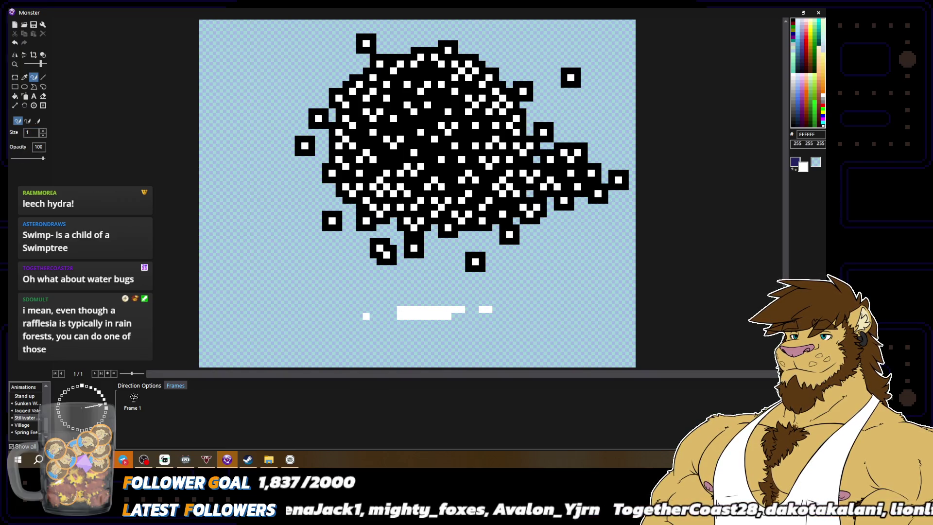
pyautogui.moveTo(466, 317); pyautogui.dragTo(401, 317)
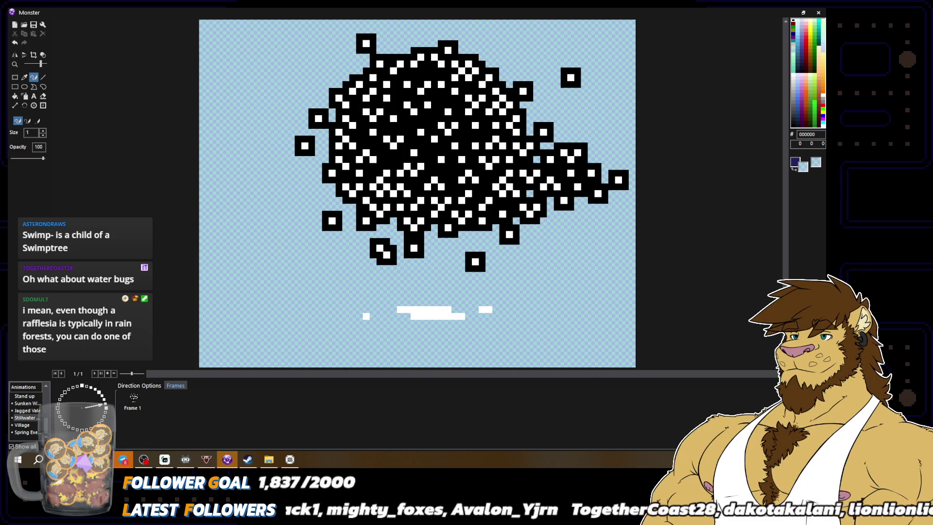
pyautogui.rightClick(366, 316)
pyautogui.click(387, 309)
pyautogui.rightClick(367, 316)
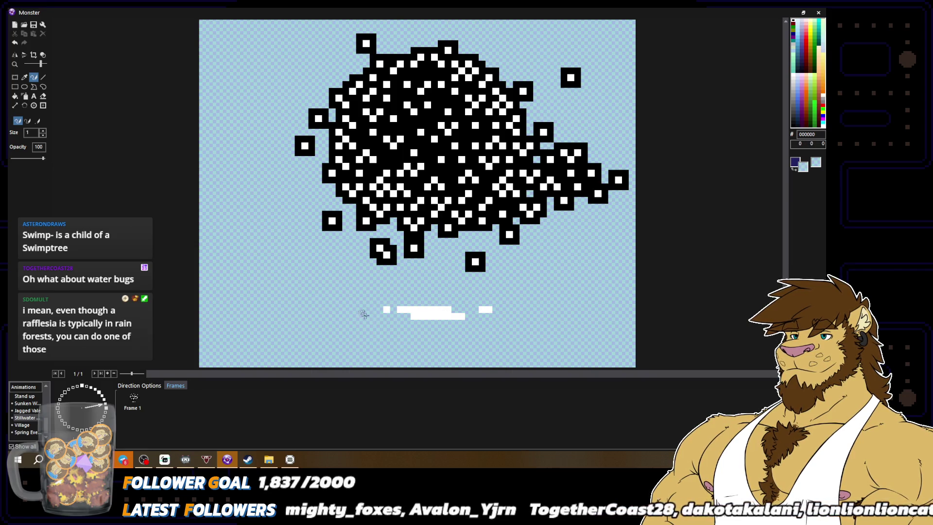
pyautogui.click(486, 316)
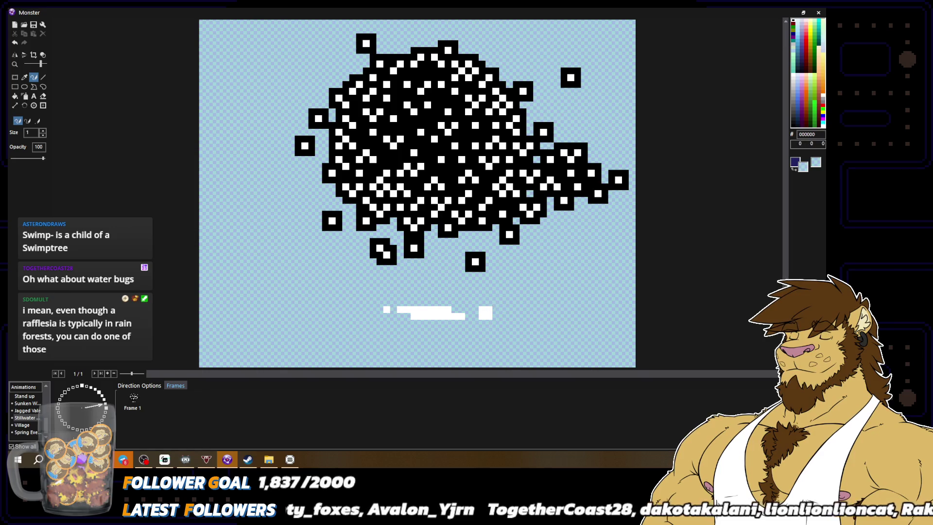
# Step: Extend the white strip leftward, then turn the checkerboard view off and return to freehand drawing
pyautogui.scroll(-3, 541, 327)
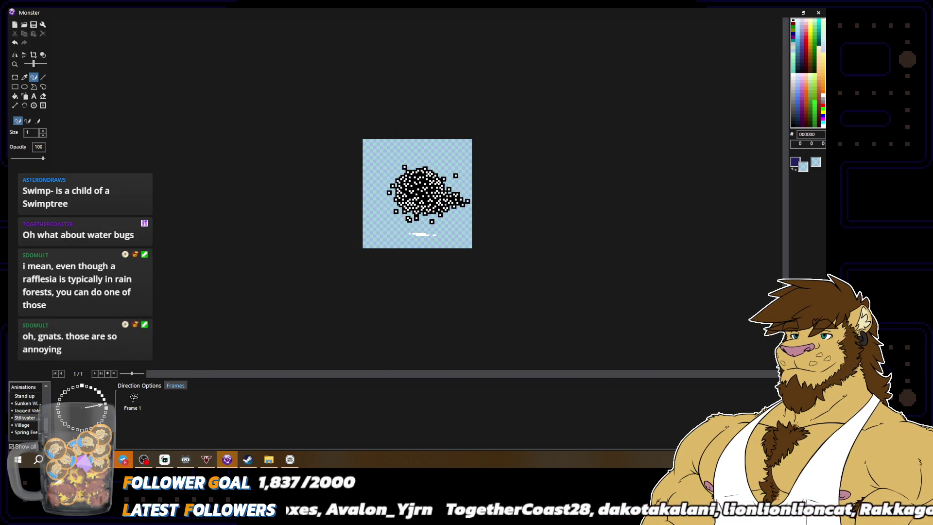
pyautogui.scroll(3, 416, 313)
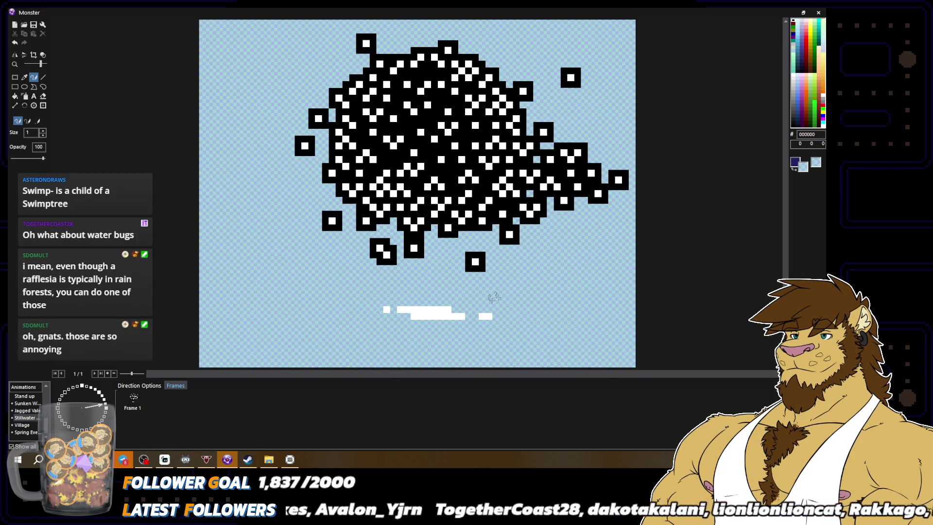
pyautogui.keyDown('alt'); pyautogui.click(386, 310); pyautogui.keyUp('alt')
pyautogui.moveTo(384, 309); pyautogui.dragTo(371, 310)
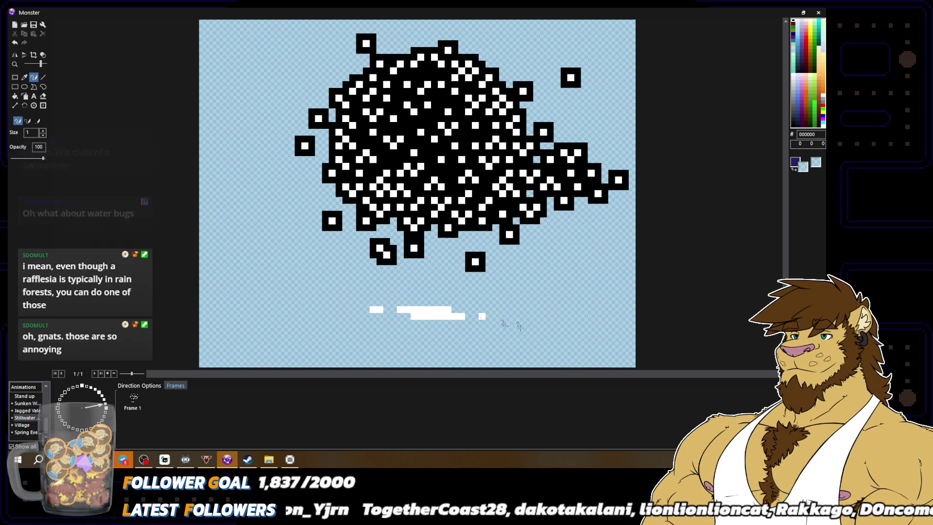
pyautogui.scroll(-3, 484, 317)
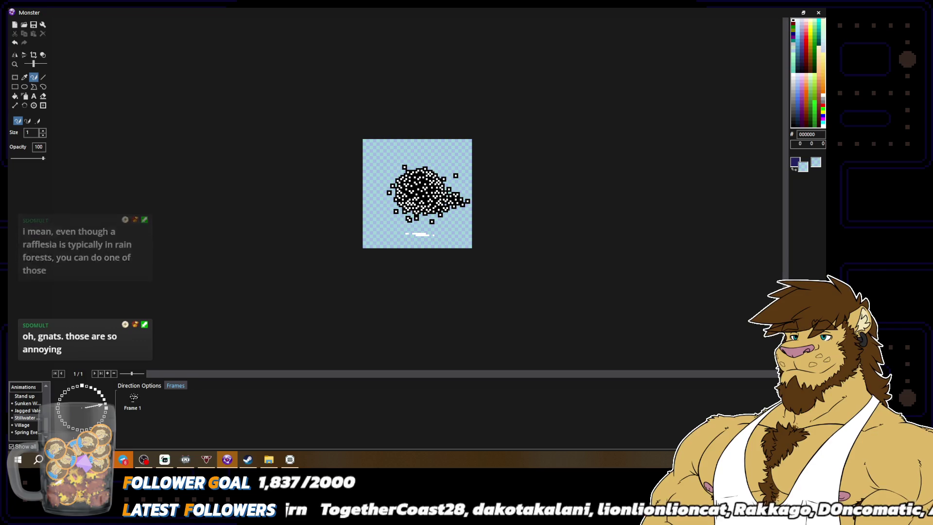
pyautogui.scroll(1, 428, 318)
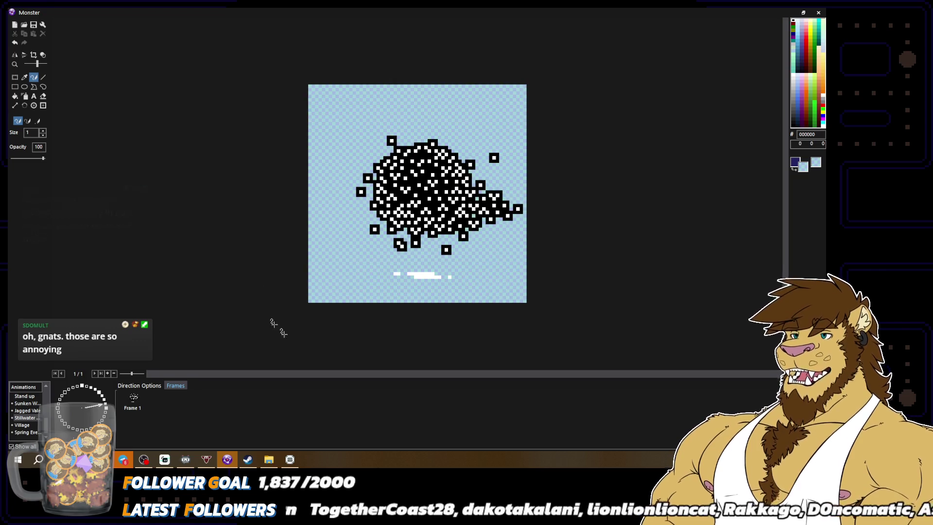
pyautogui.click(43, 54)
pyautogui.click(33, 78)
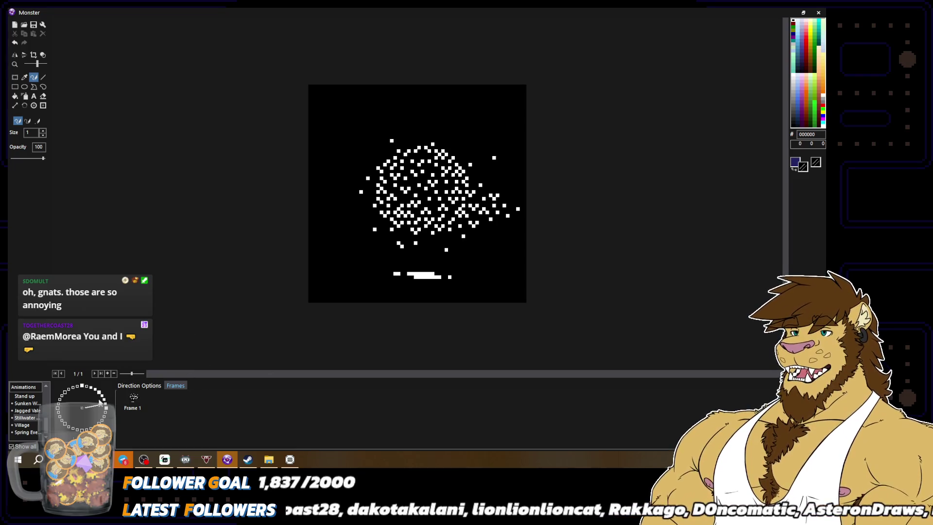
pyautogui.scroll(-1, 212, 352)
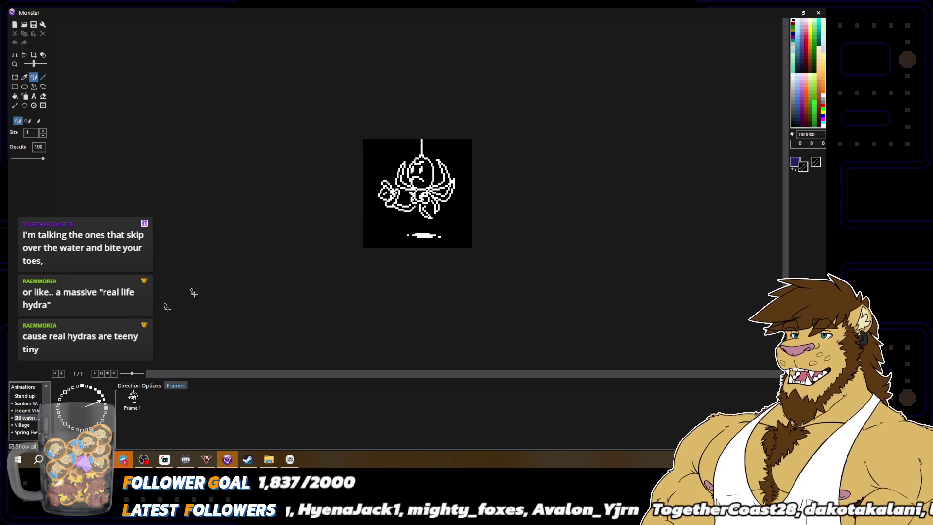
# Step: Browse the Jagged Vale animation's directions and frames
pyautogui.click(27, 411)
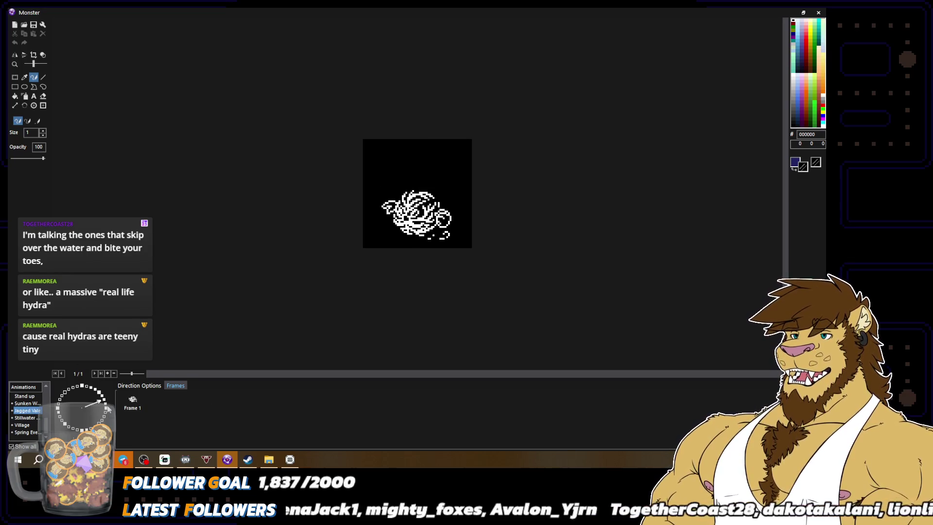
pyautogui.click(106, 407)
pyautogui.click(103, 397)
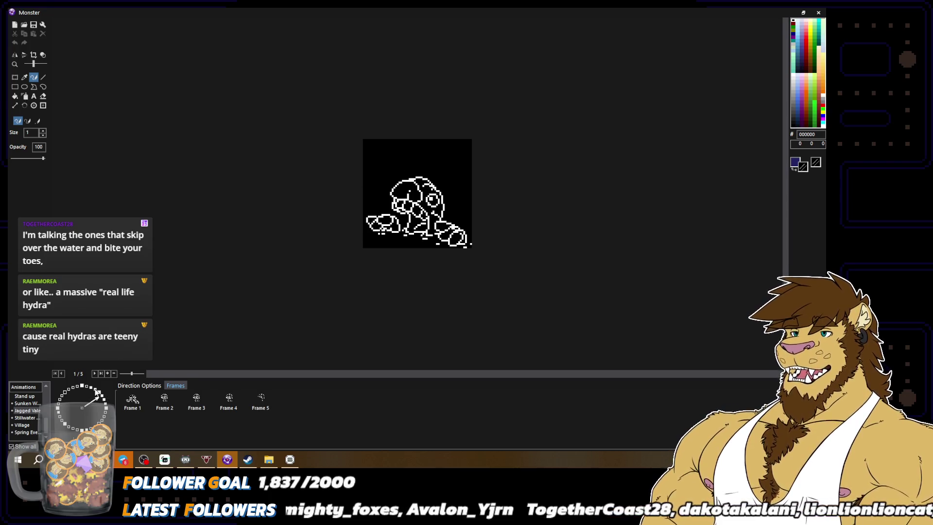
pyautogui.click(101, 392)
pyautogui.click(102, 394)
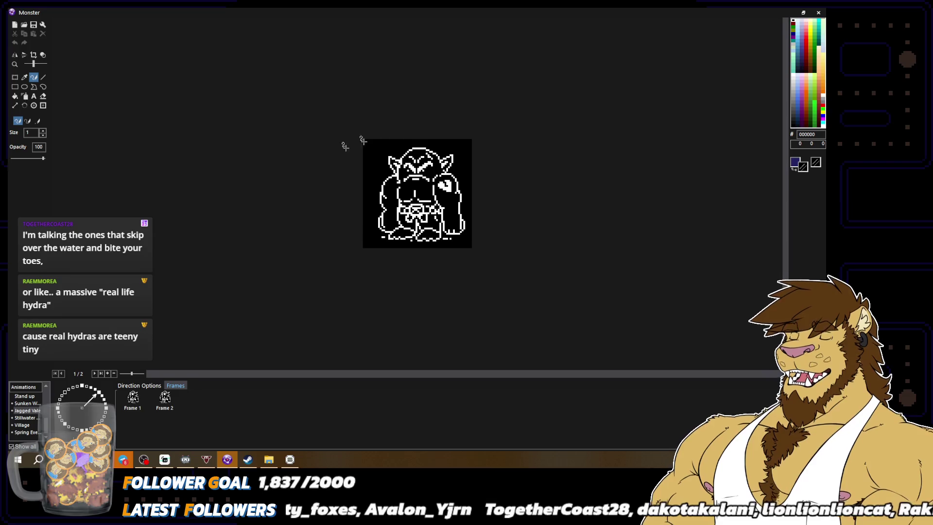
pyautogui.click(166, 399)
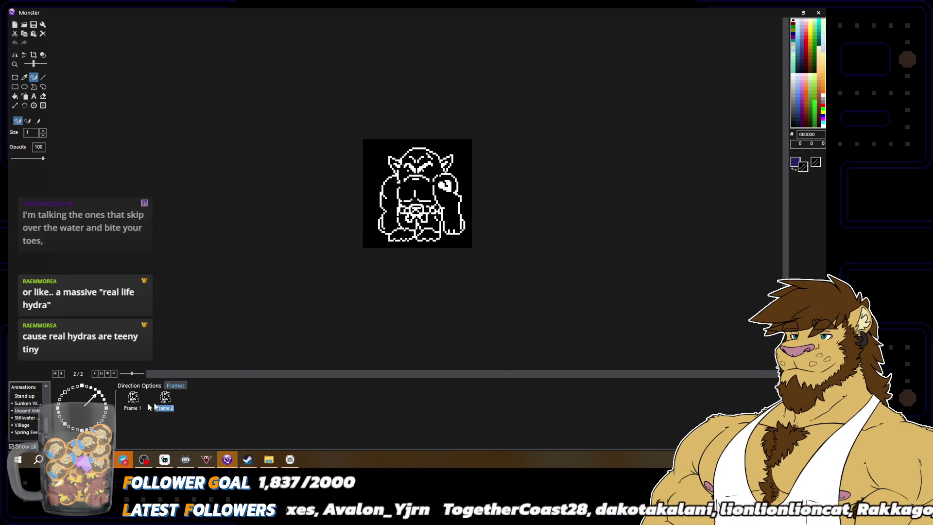
pyautogui.click(133, 399)
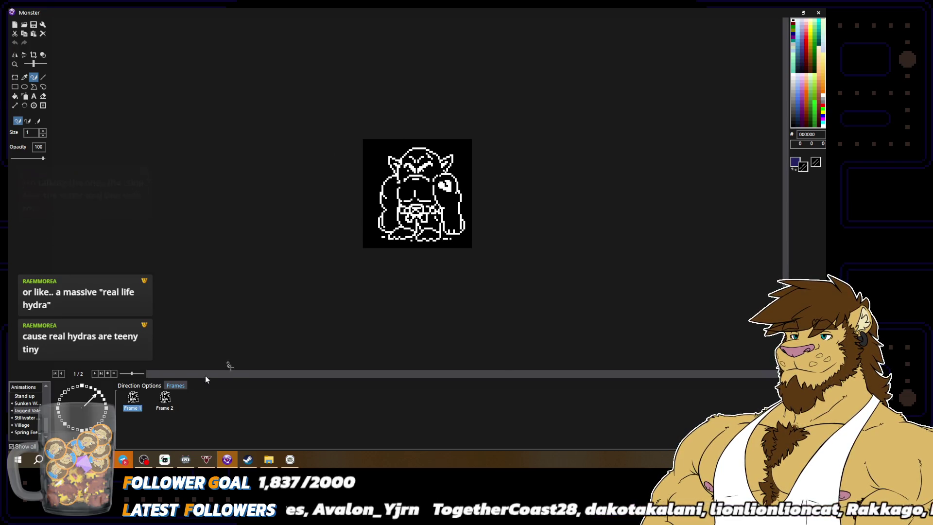
pyautogui.click(91, 388)
pyautogui.click(96, 391)
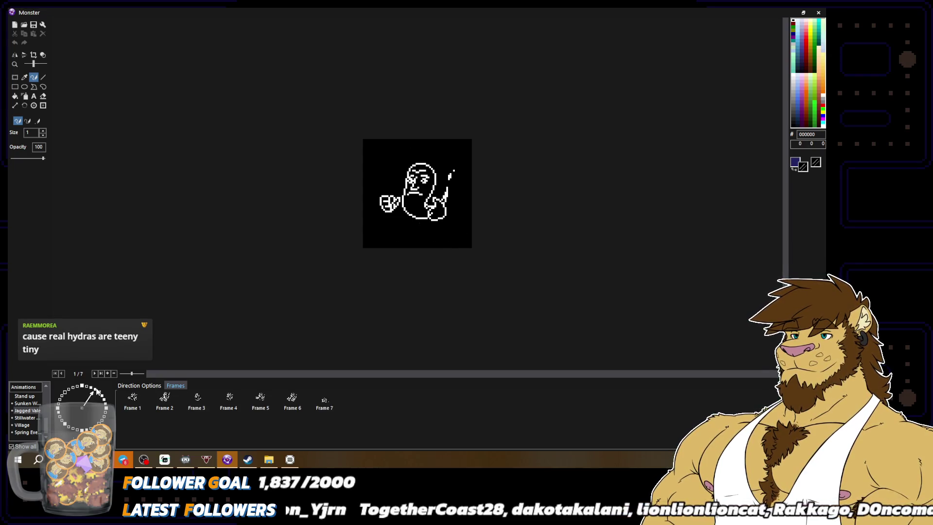
# Step: Switch to the Stillwater animation and pick the direction showing the hanging spider
pyautogui.click(27, 418)
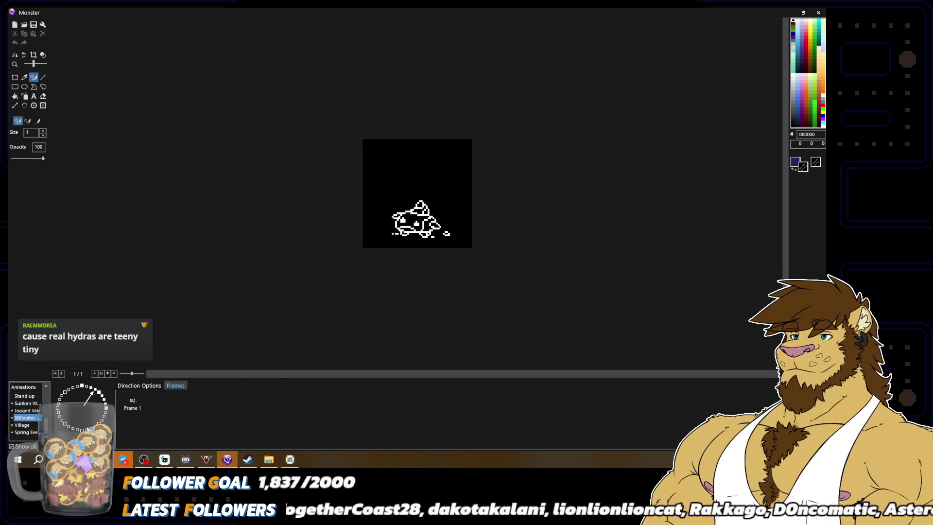
pyautogui.click(105, 403)
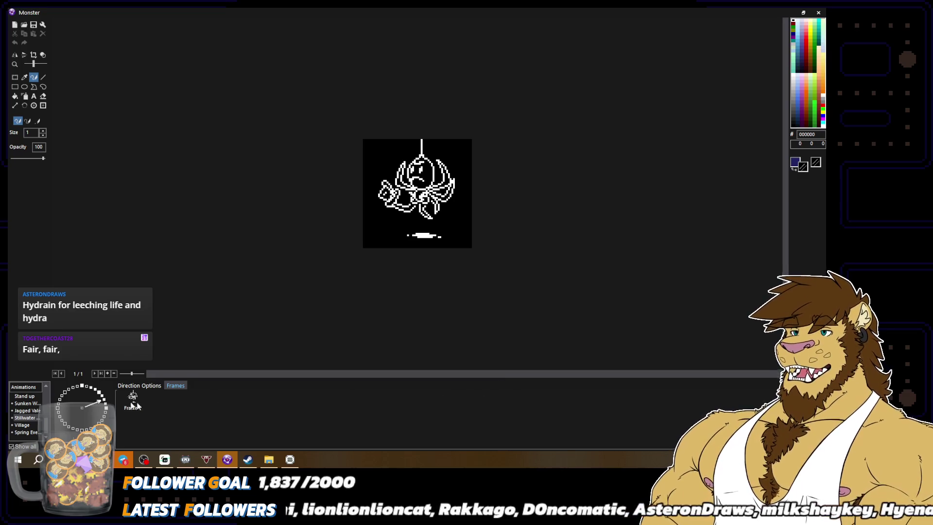
pyautogui.click(102, 396)
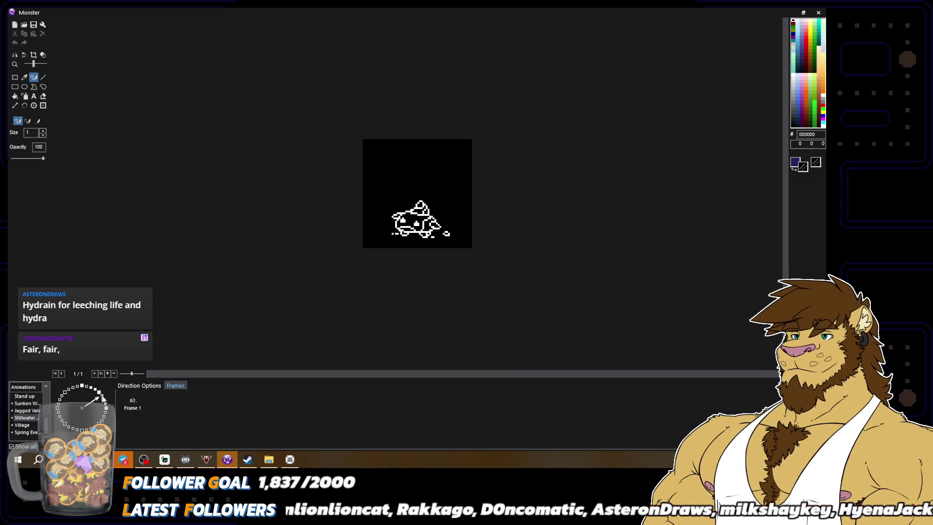
# Step: Bring up the hanging spider direction and zoom in on the sprite
pyautogui.click(107, 408)
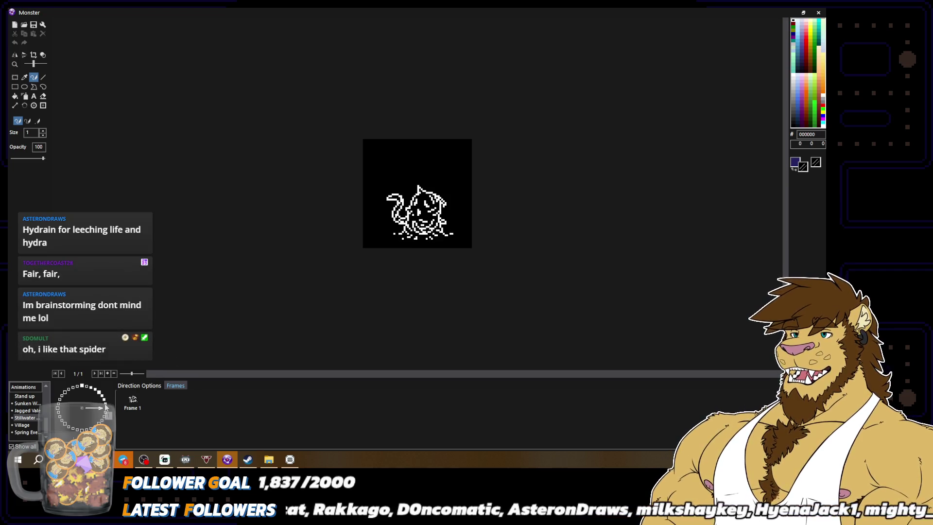
pyautogui.click(106, 403)
pyautogui.click(105, 402)
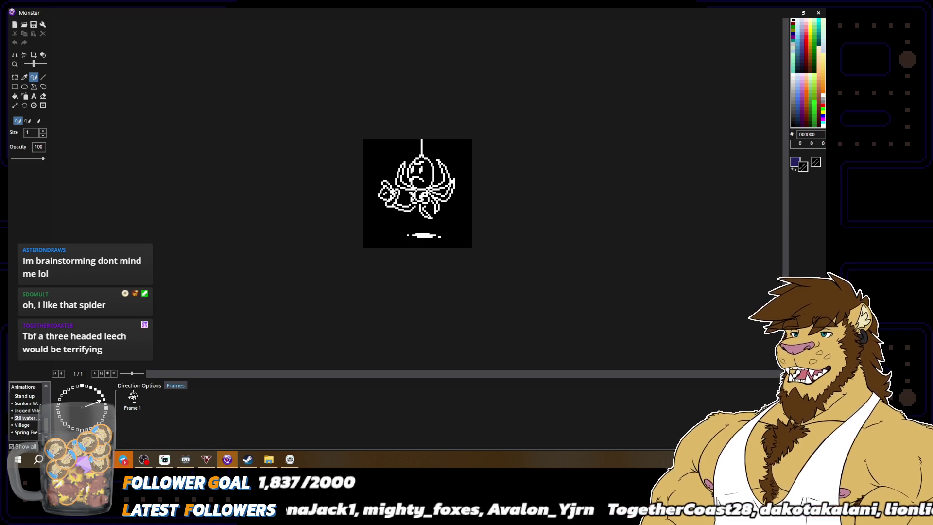
pyautogui.hotkey('ctrl', '-')
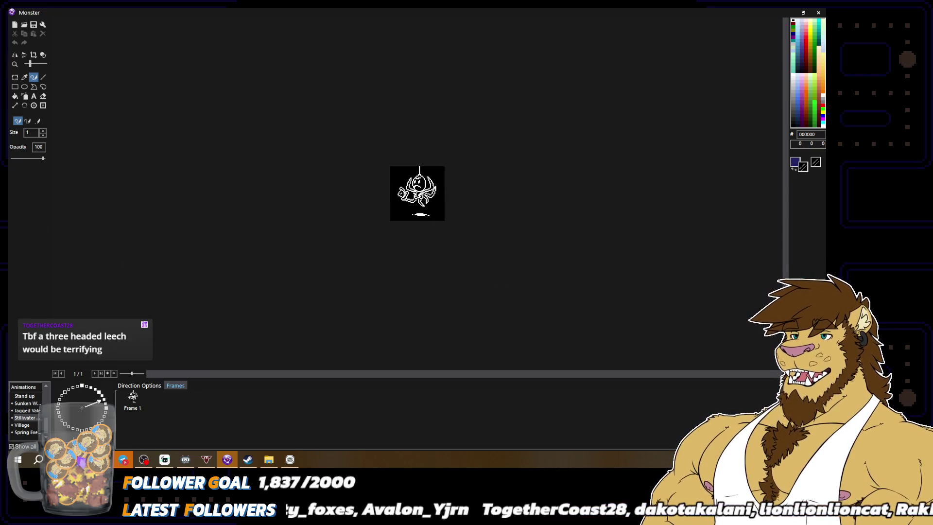
pyautogui.hotkey('ctrl', '+')
pyautogui.hotkey('ctrl', '+')
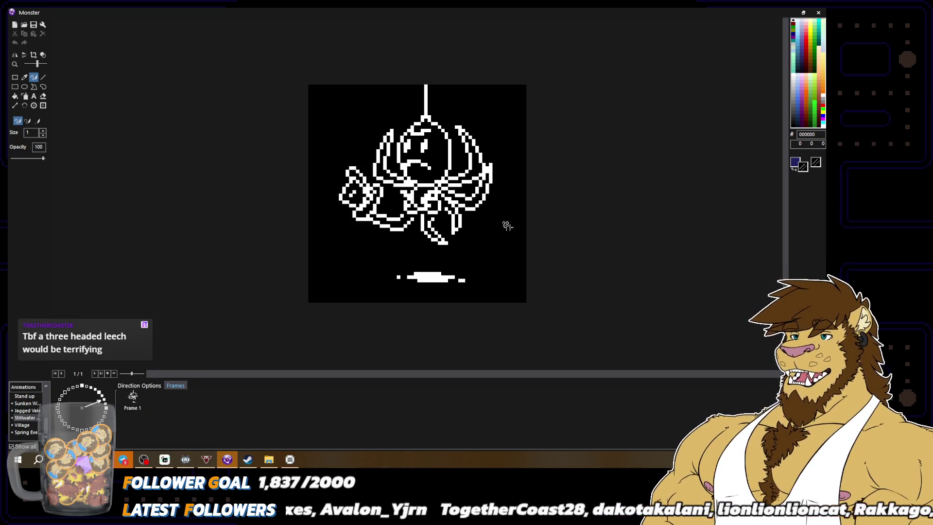
# Step: Add white pixels to the spider's tentacle, sampling white and black, then undo those edits
pyautogui.keyDown('alt'); pyautogui.click(364, 221); pyautogui.keyUp('alt')
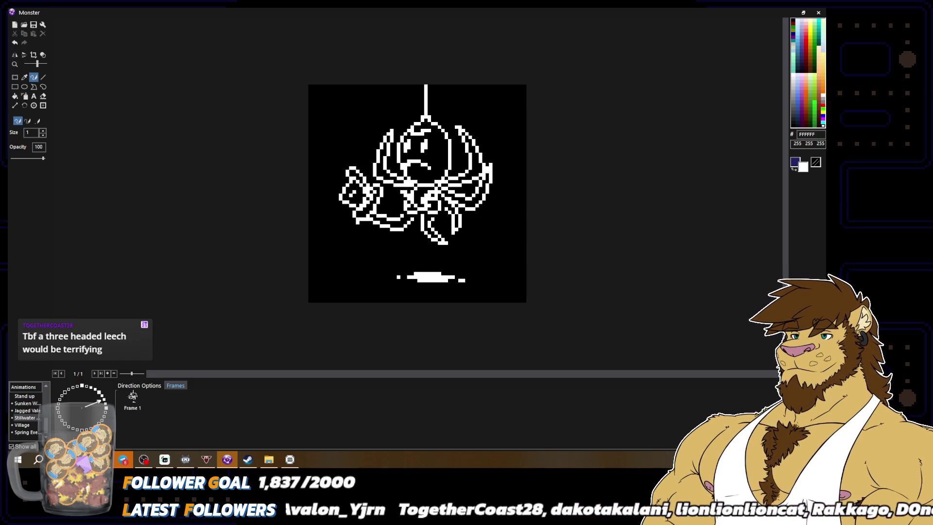
pyautogui.rightClick(354, 216)
pyautogui.keyDown('alt'); pyautogui.rightClick(359, 213); pyautogui.keyUp('alt')
pyautogui.keyDown('alt'); pyautogui.rightClick(360, 217); pyautogui.keyUp('alt')
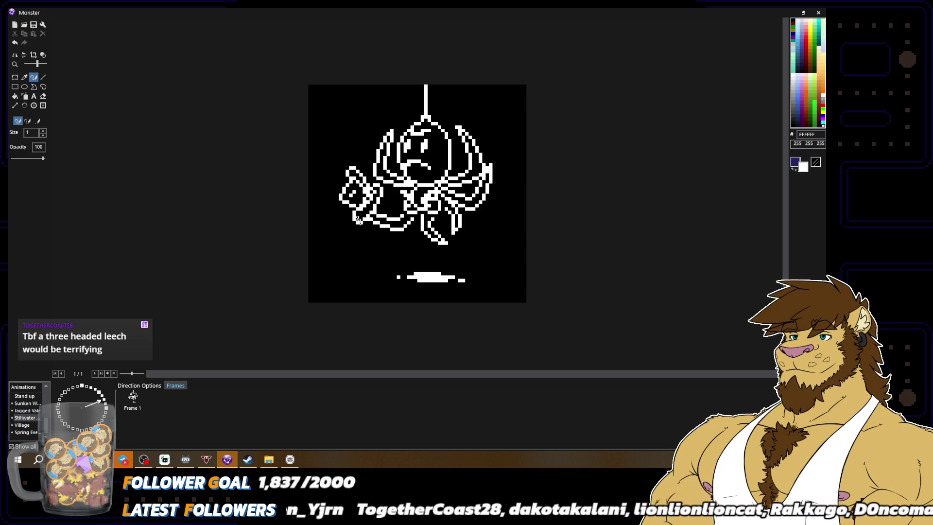
pyautogui.keyDown('alt'); pyautogui.rightClick(351, 212); pyautogui.keyUp('alt')
pyautogui.hotkey('ctrl', '-')
pyautogui.hotkey('ctrl', '-')
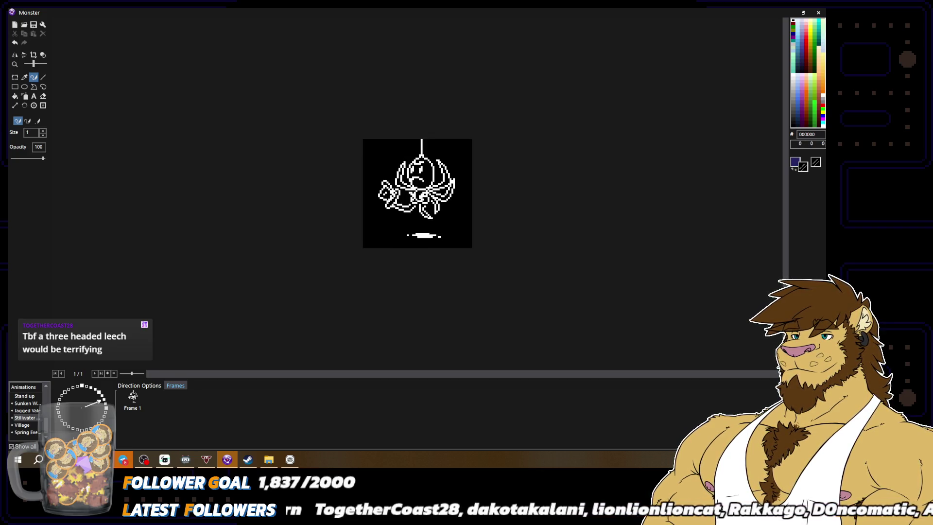
pyautogui.hotkey('ctrl', 'z')
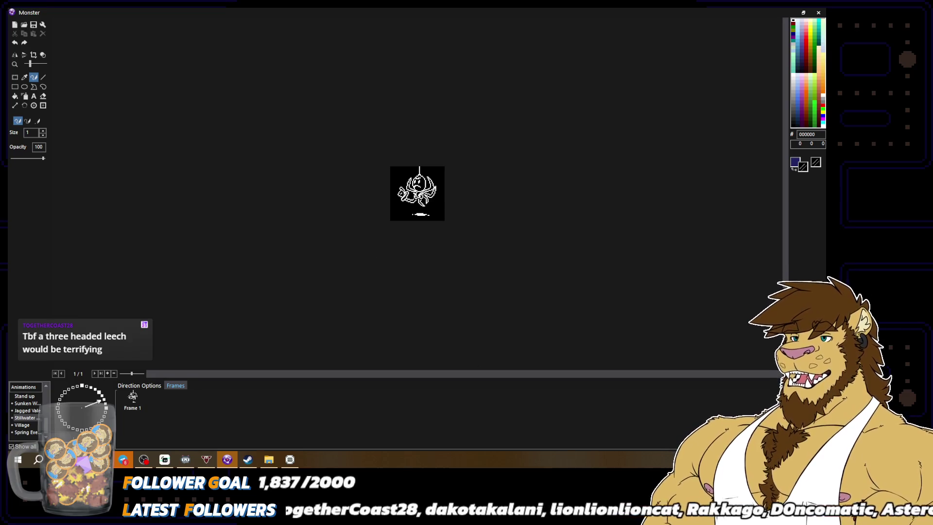
pyautogui.hotkey('ctrl', 'z')
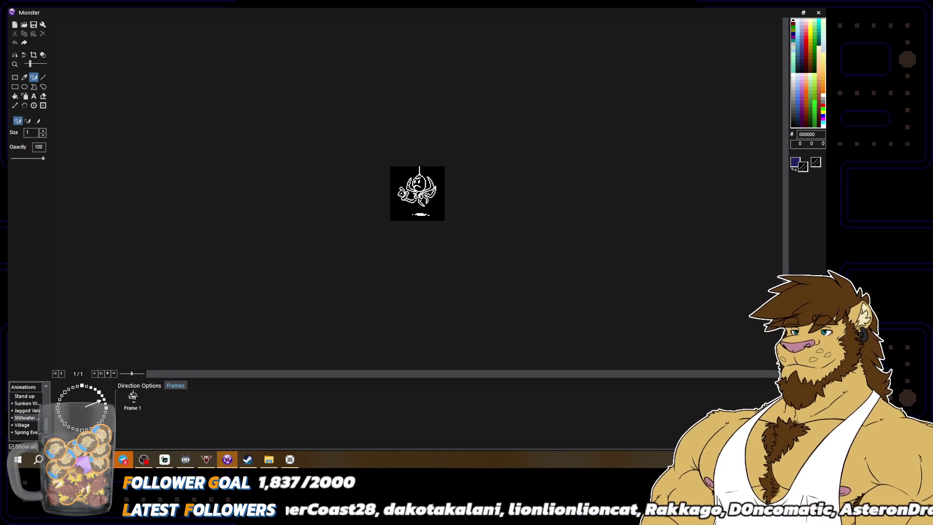
# Step: Redraw pixels on the spider's left tentacle, zooming out repeatedly to check the result
pyautogui.hotkey('ctrl', '+')
pyautogui.hotkey('ctrl', '+')
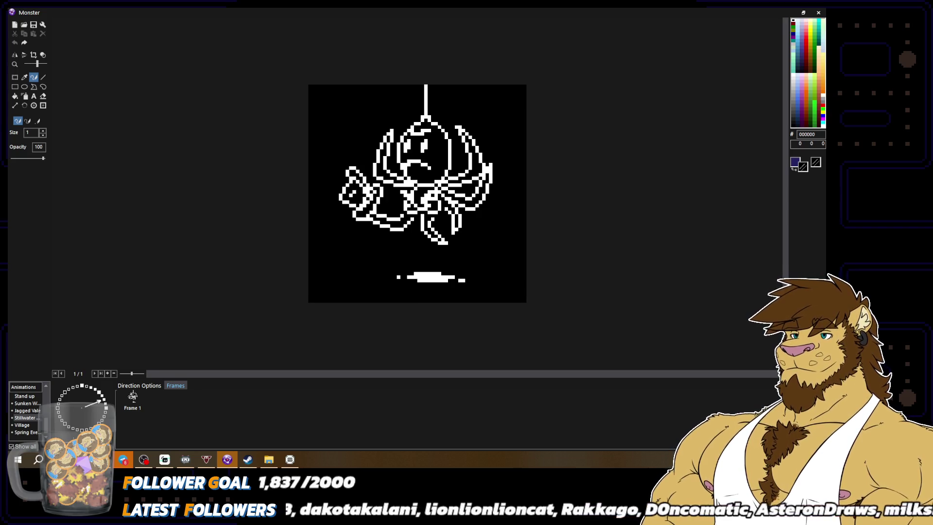
pyautogui.keyDown('alt'); pyautogui.click(366, 216); pyautogui.keyUp('alt')
pyautogui.click(358, 210)
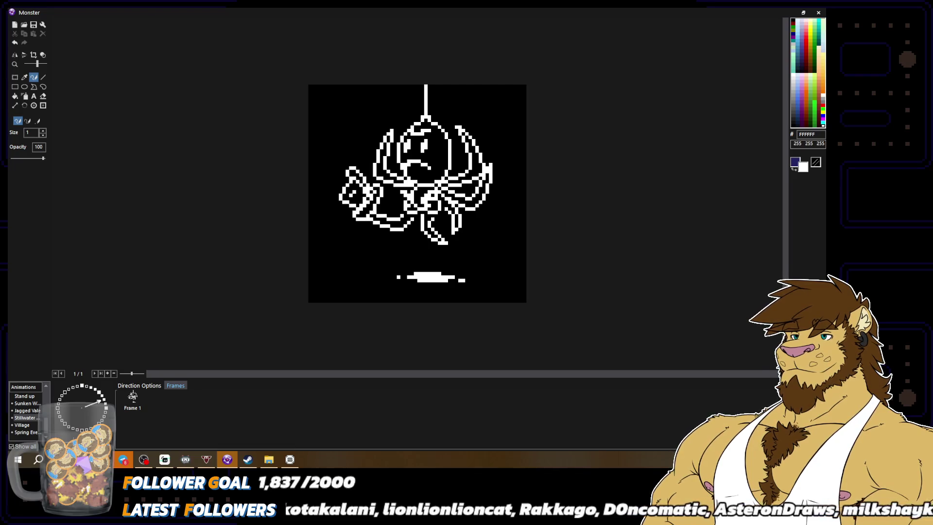
pyautogui.hotkey('ctrl', '-')
pyautogui.hotkey('ctrl', '-')
pyautogui.hotkey('ctrl', '+')
pyautogui.hotkey('ctrl', '+')
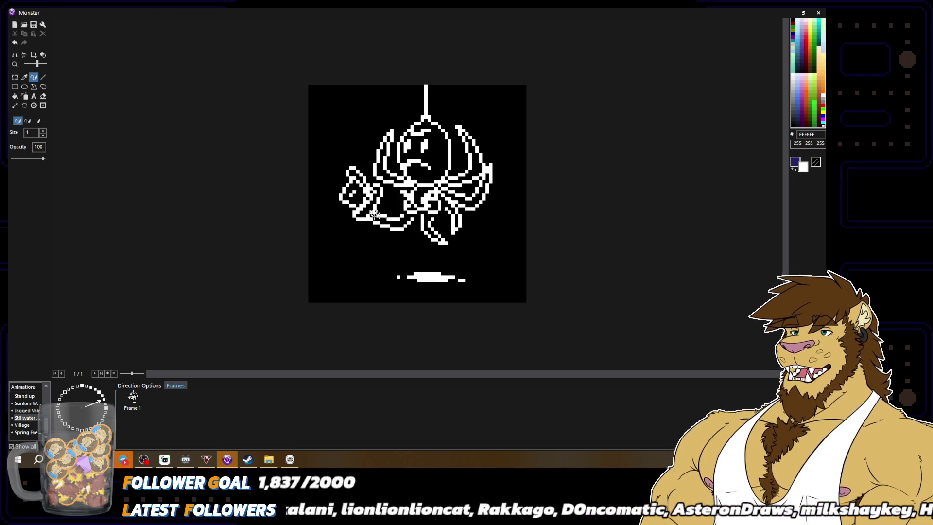
pyautogui.keyDown('alt'); pyautogui.click(367, 215); pyautogui.keyUp('alt')
pyautogui.keyDown('alt'); pyautogui.click(353, 211); pyautogui.keyUp('alt')
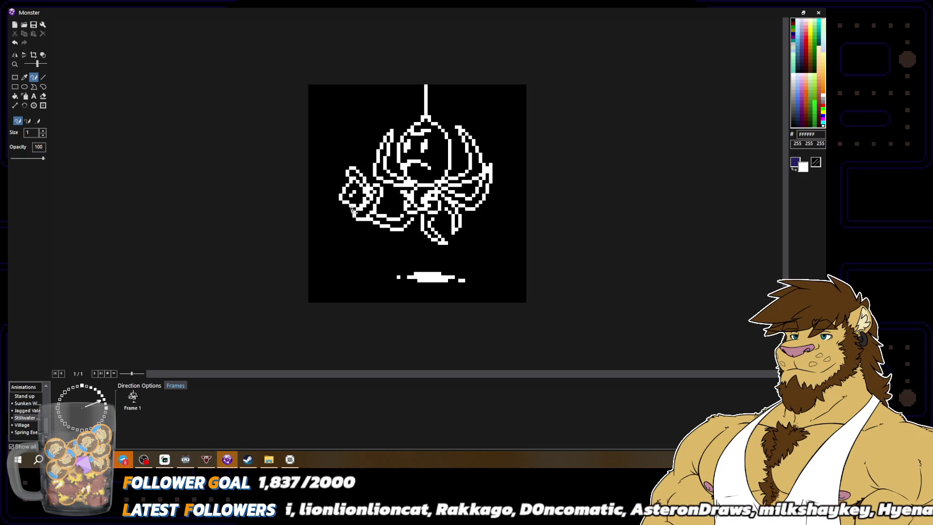
pyautogui.hotkey('ctrl', '-')
pyautogui.hotkey('ctrl', '-')
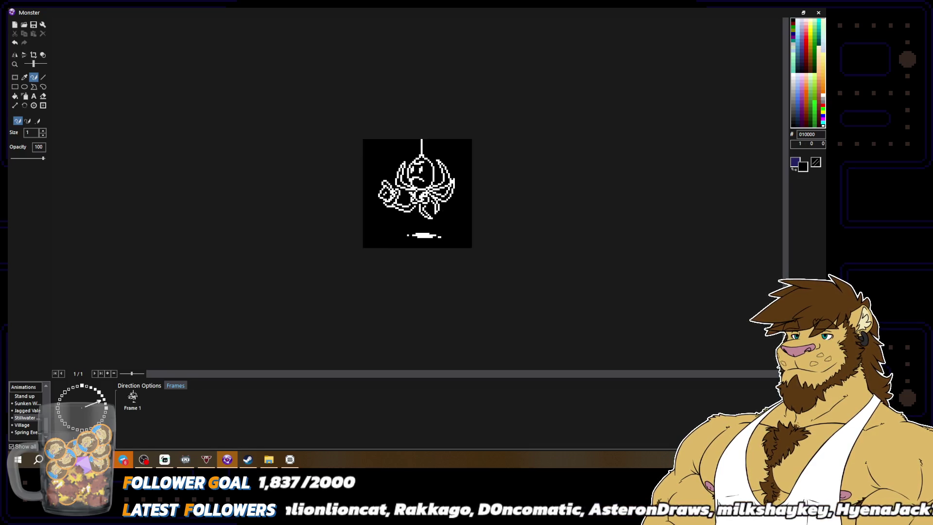
pyautogui.hotkey('ctrl', '+')
pyautogui.hotkey('ctrl', '+')
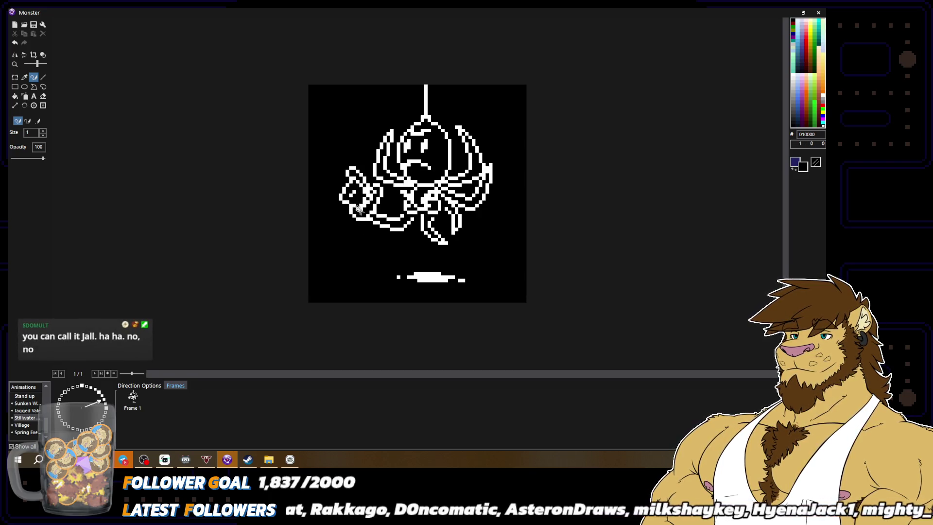
pyautogui.hotkey('ctrl', '-')
pyautogui.hotkey('ctrl', '-')
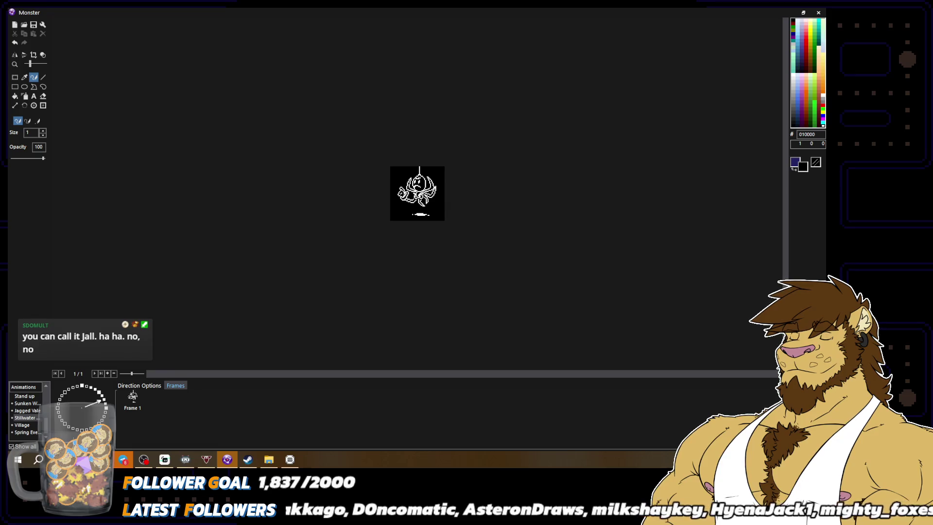
pyautogui.hotkey('ctrl', '+')
pyautogui.hotkey('ctrl', '+')
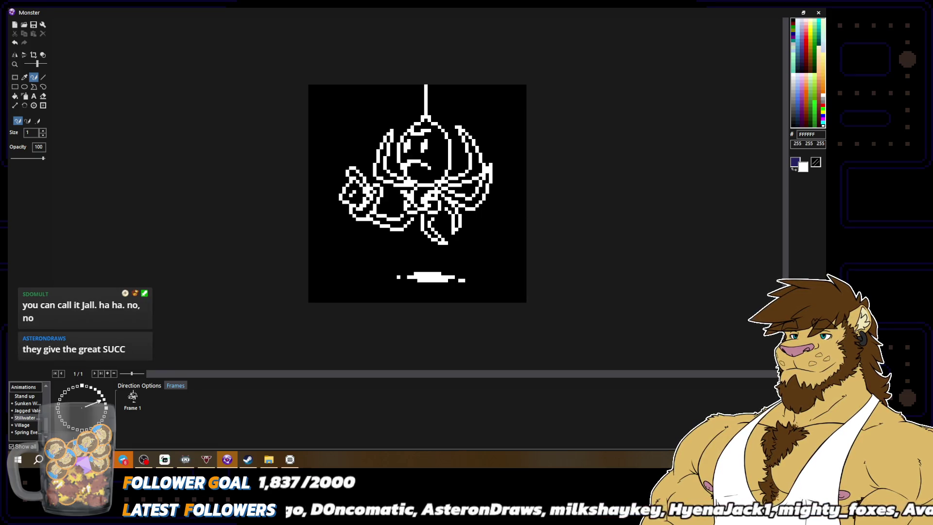
# Step: Sample the outline and background colours, then leave the sprite editor without saving
pyautogui.keyDown('alt'); pyautogui.rightClick(375, 199); pyautogui.keyUp('alt')
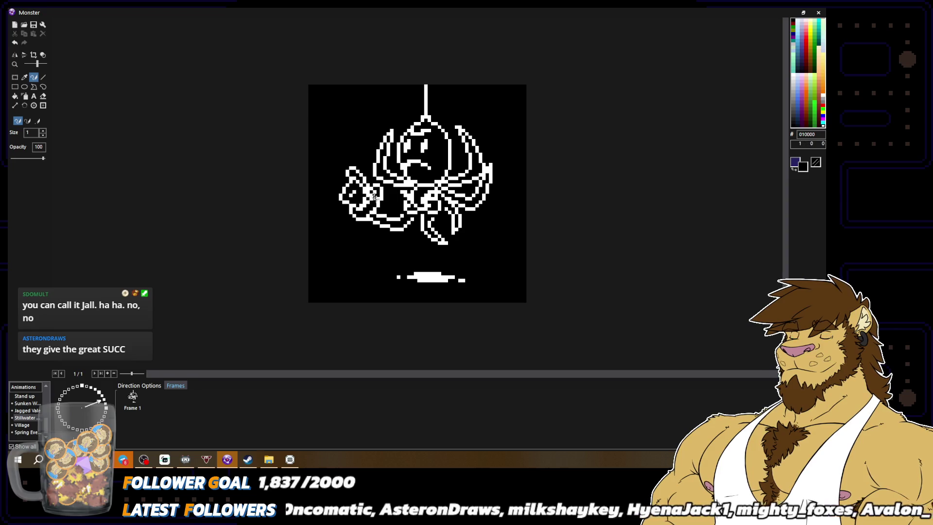
pyautogui.hotkey('ctrl', '-')
pyautogui.hotkey('ctrl', '+')
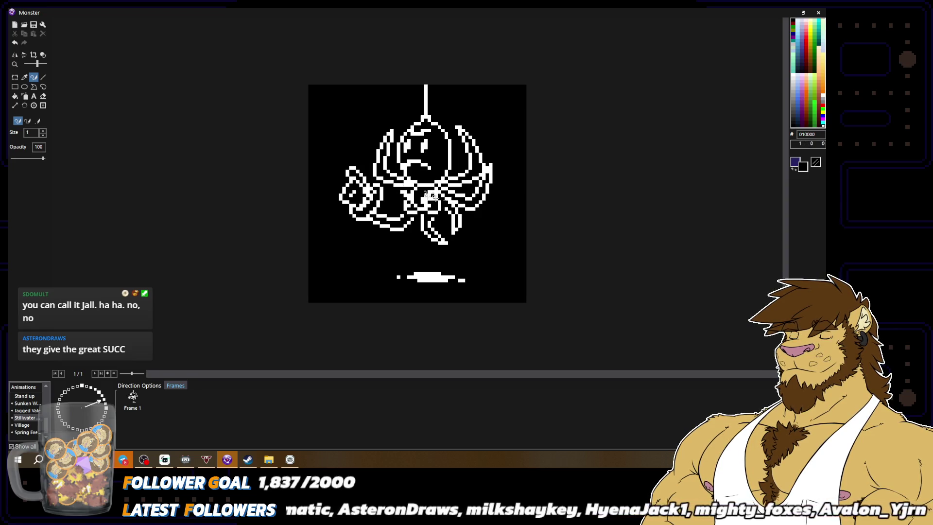
pyautogui.keyDown('alt'); pyautogui.rightClick(377, 187); pyautogui.keyUp('alt')
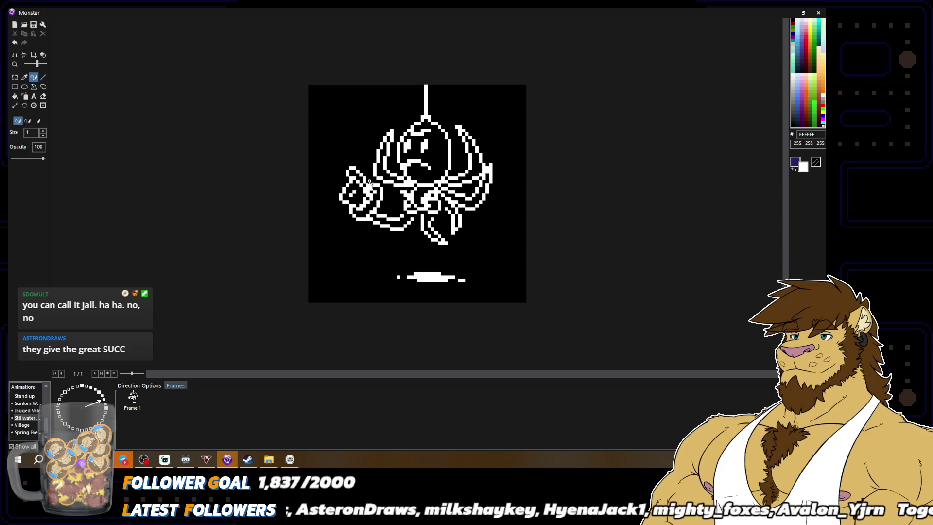
pyautogui.keyDown('alt'); pyautogui.rightClick(370, 184); pyautogui.keyUp('alt')
pyautogui.hotkey('ctrl', '-')
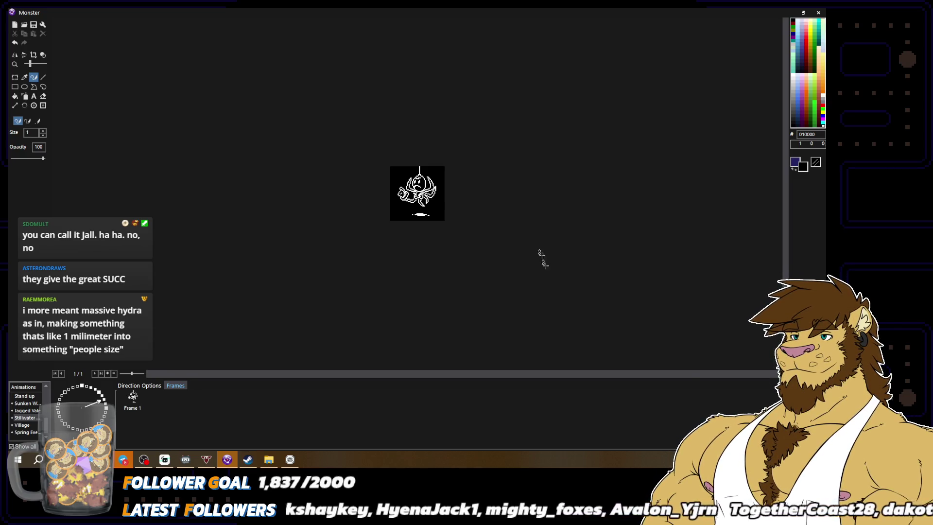
pyautogui.click(699, 366)
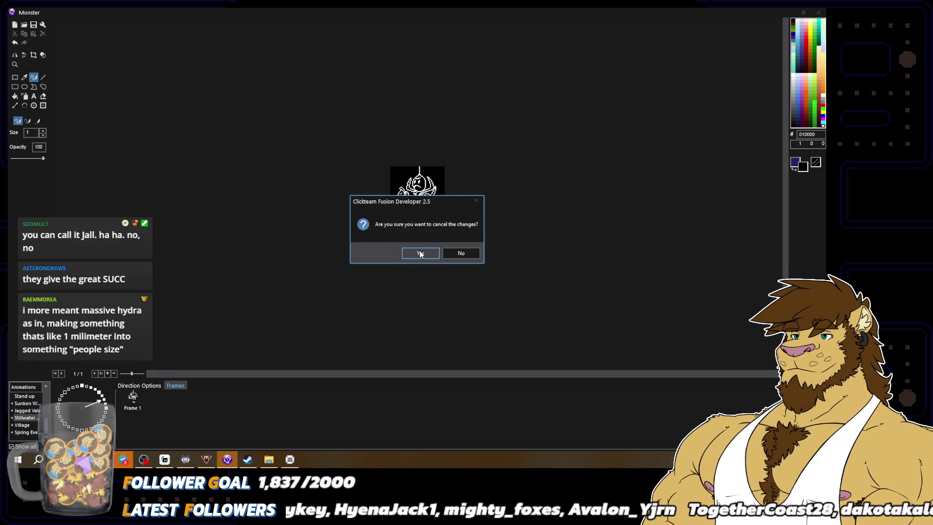
# Step: Confirm discarding the spider changes and open the Monster object's sprite in the image editor
pyautogui.click(421, 253)
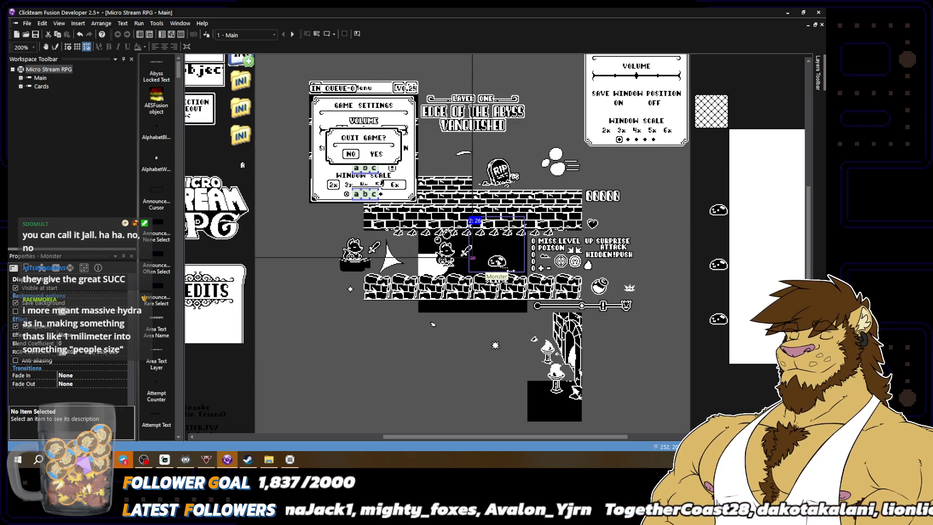
pyautogui.doubleClick(497, 261)
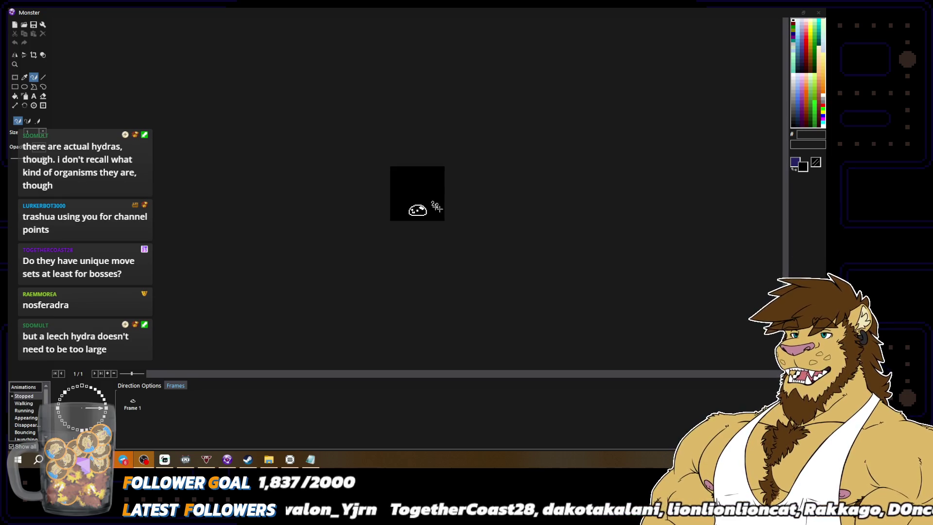
# Step: In the Stillwater animation, box-select the whole old creature drawing and delete it
pyautogui.click(104, 398)
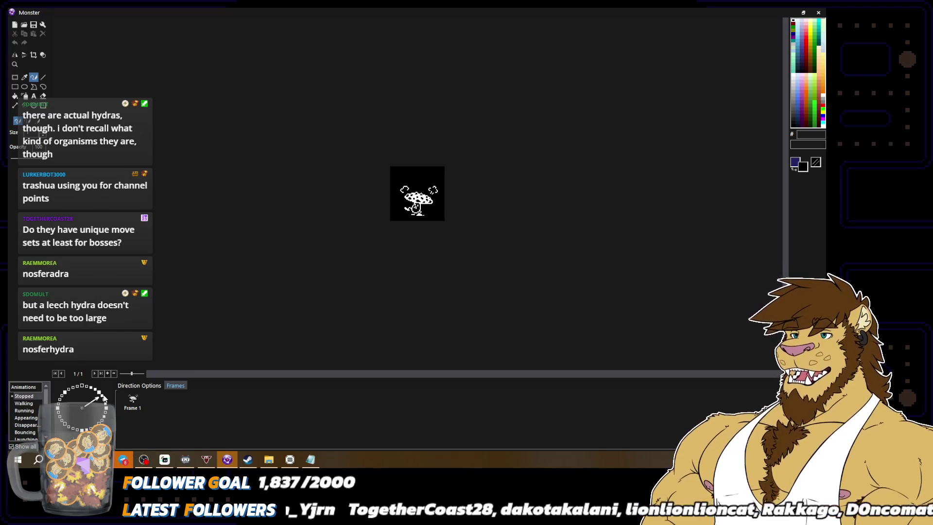
pyautogui.scroll(-5, 23, 423)
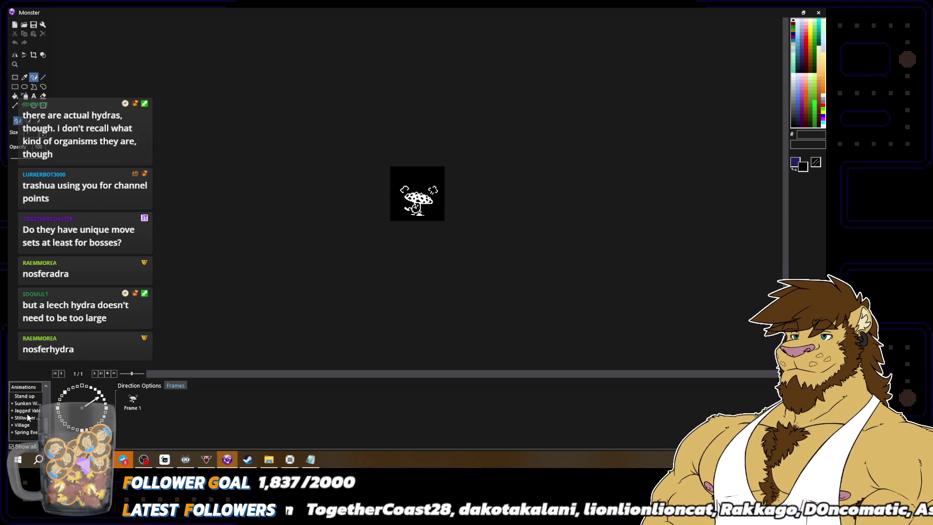
pyautogui.click(27, 417)
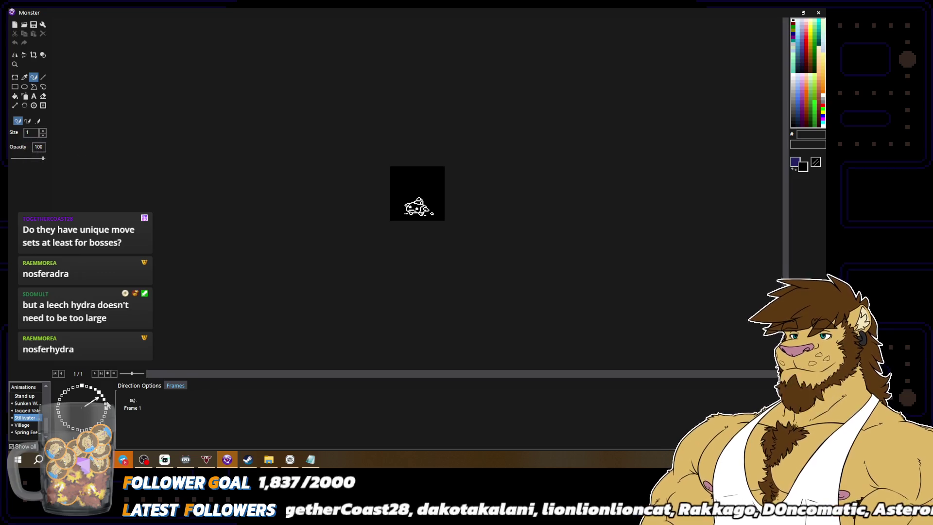
pyautogui.hotkey('ctrl', '+')
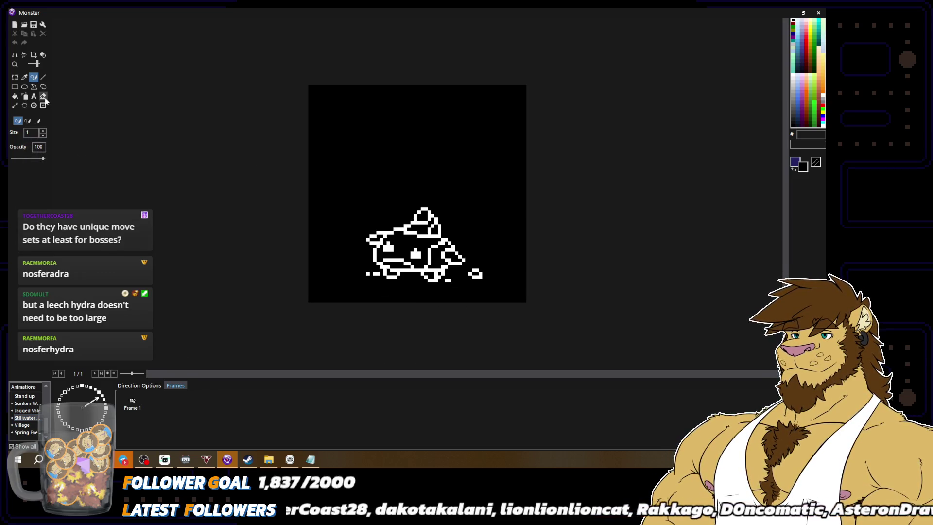
pyautogui.press('m')
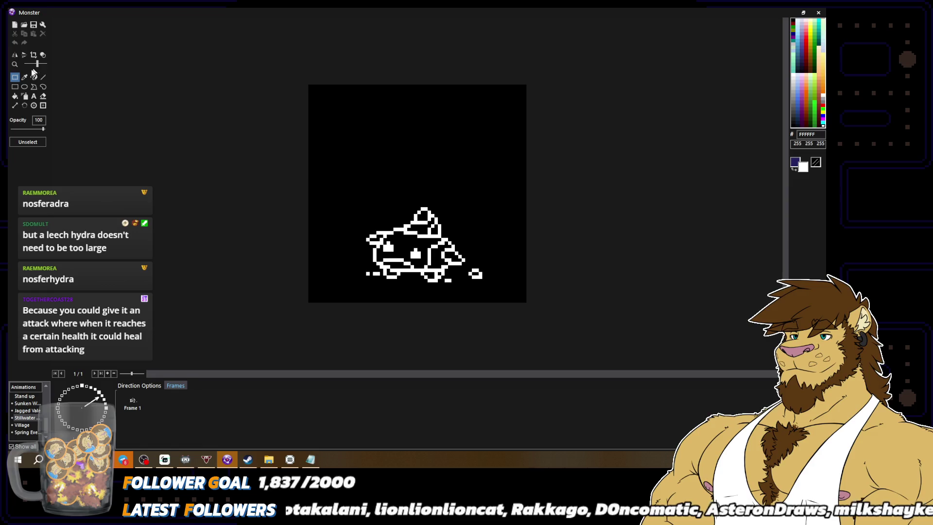
pyautogui.press('b')
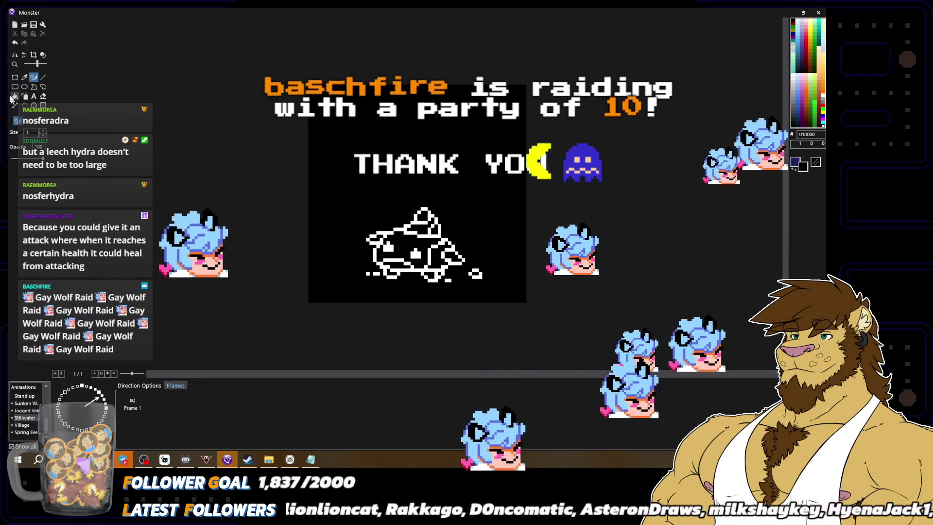
pyautogui.press('m')
pyautogui.moveTo(258, 146); pyautogui.dragTo(574, 275)
pyautogui.press('Delete')
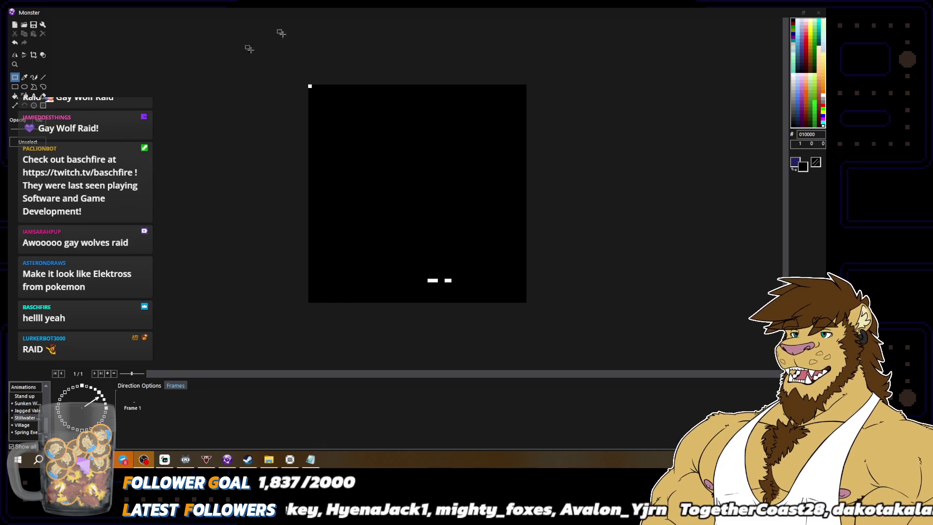
# Step: Freehand-draw the new white tentacled hanging creature, then close the sprite editor with Escape
pyautogui.click(34, 77)
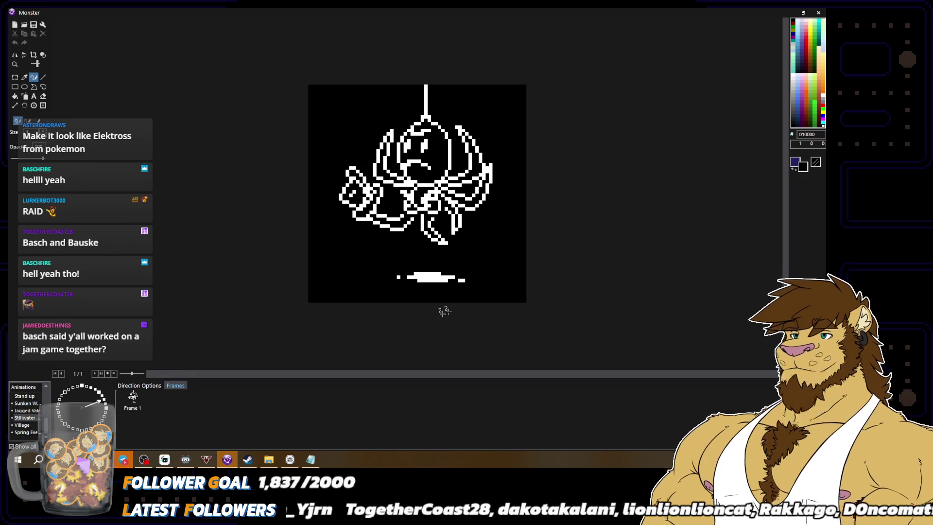
pyautogui.scroll(-1, 405, 164)
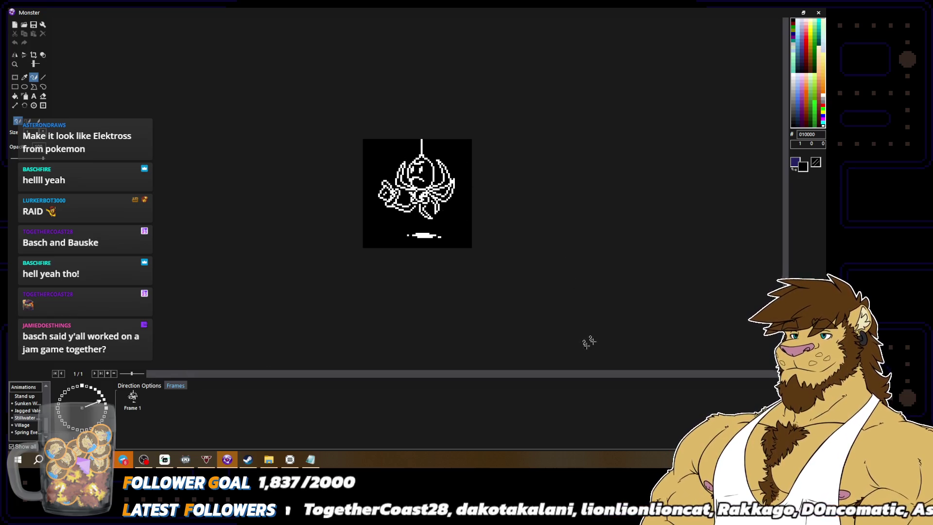
pyautogui.scroll(1, 590, 340)
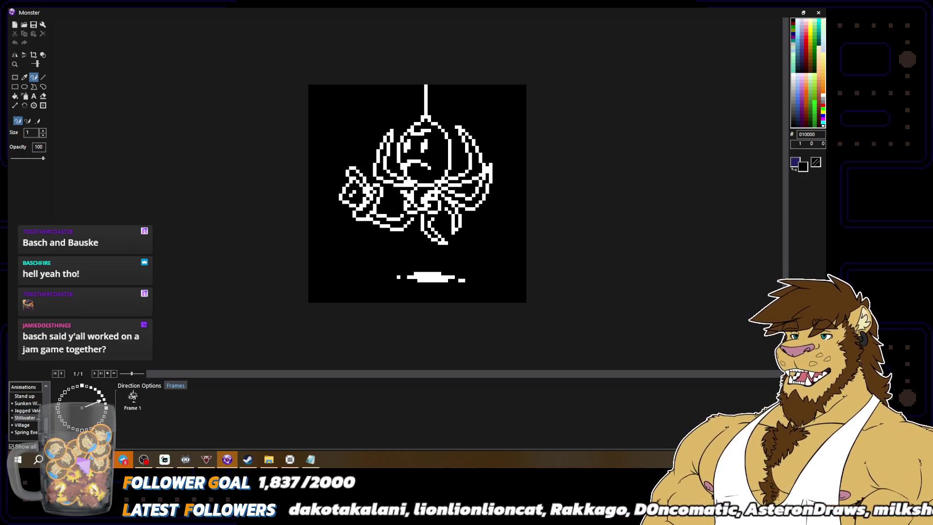
pyautogui.press('Escape')
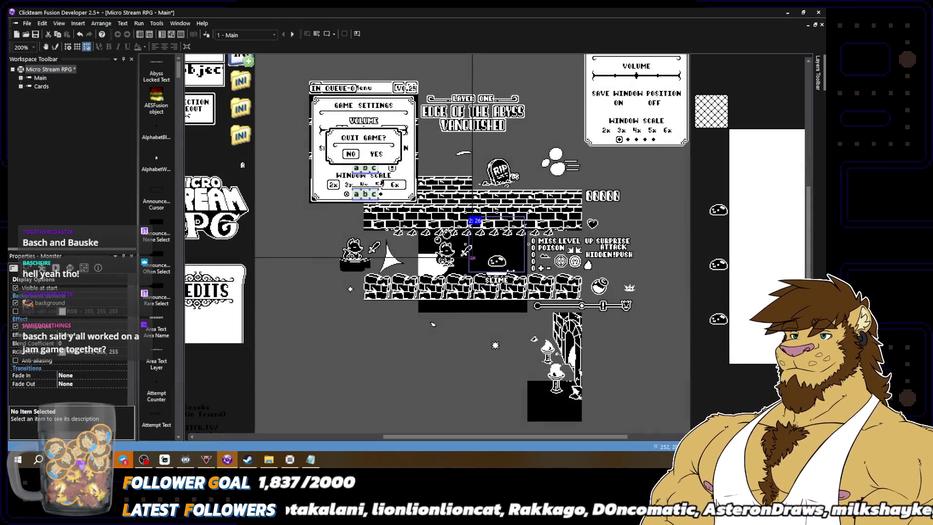
# Step: Open BoogsNBeans.mfa from the recent files and load its 256x144 - Boogs 'N Beans frame
pyautogui.click(30, 24)
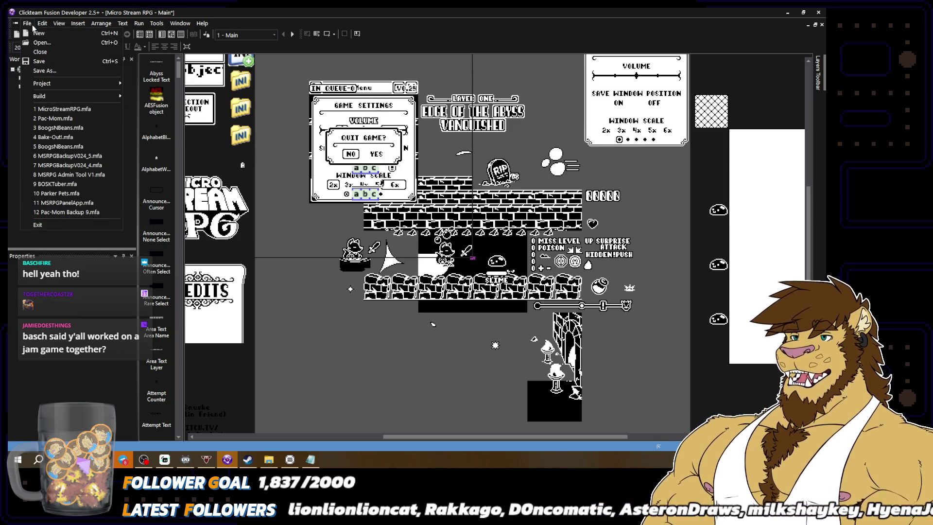
pyautogui.click(78, 128)
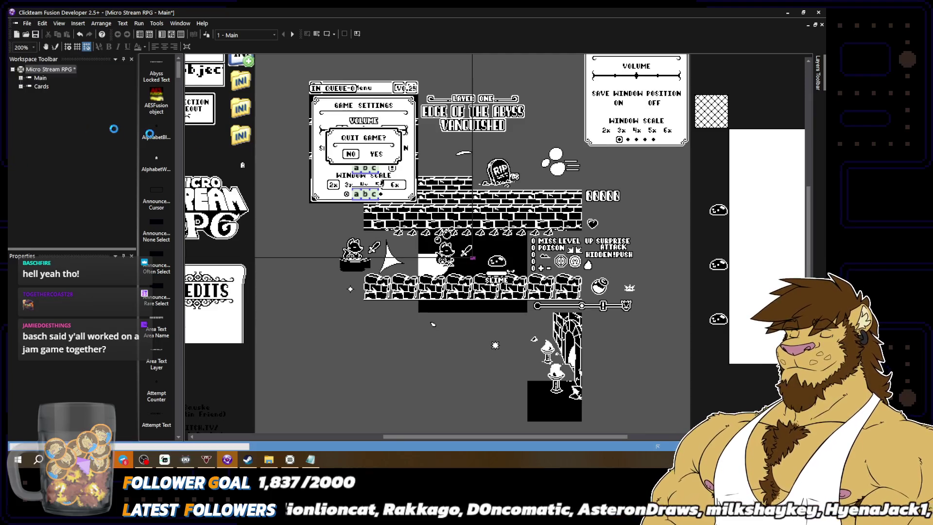
pyautogui.doubleClick(54, 94)
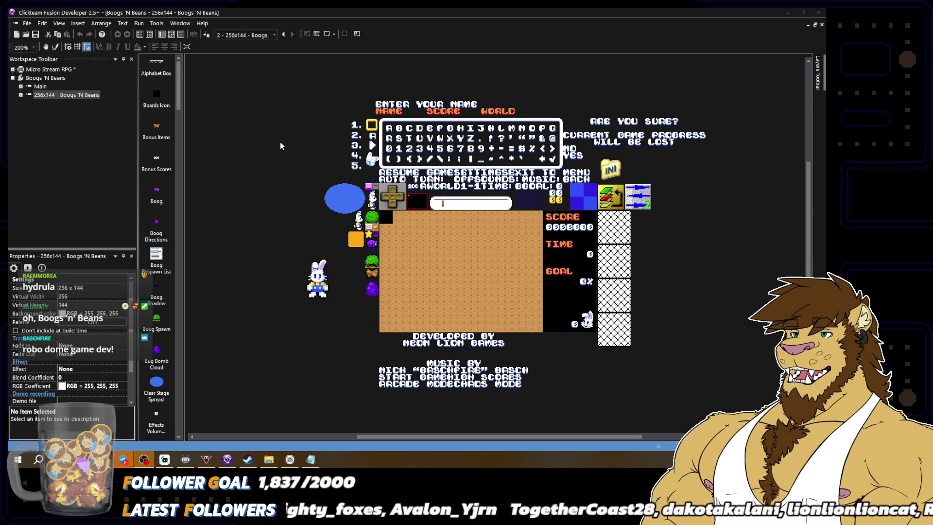
# Step: Focus the Boogs 'N Beans frame editor and use Run Application to test the game
pyautogui.click(279, 158)
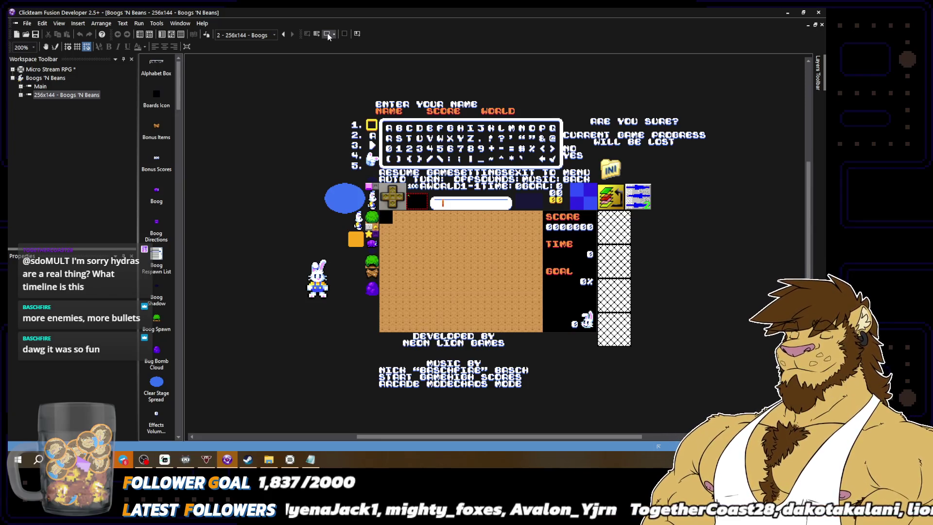
pyautogui.click(328, 33)
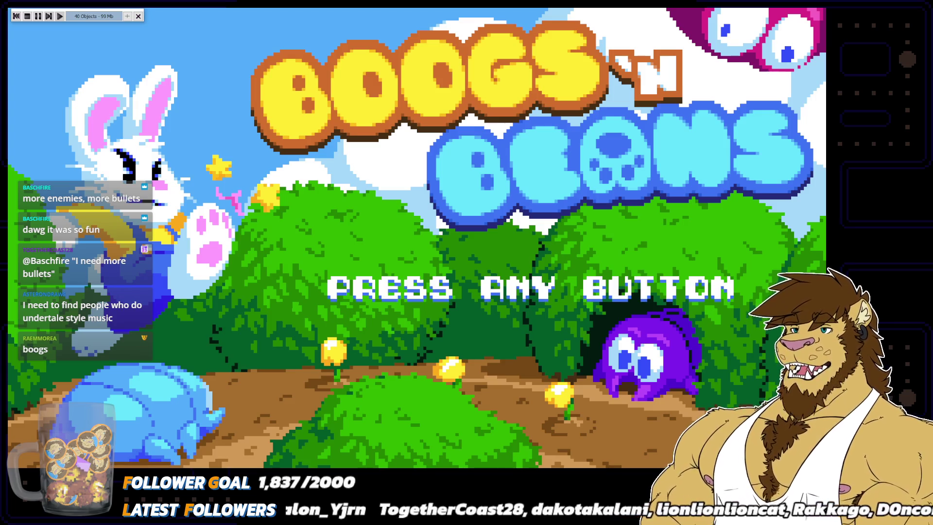
# Step: Get past the title prompt, open Settings and set the Sounds volume to 50
pyautogui.press('Return')
pyautogui.press('Up')
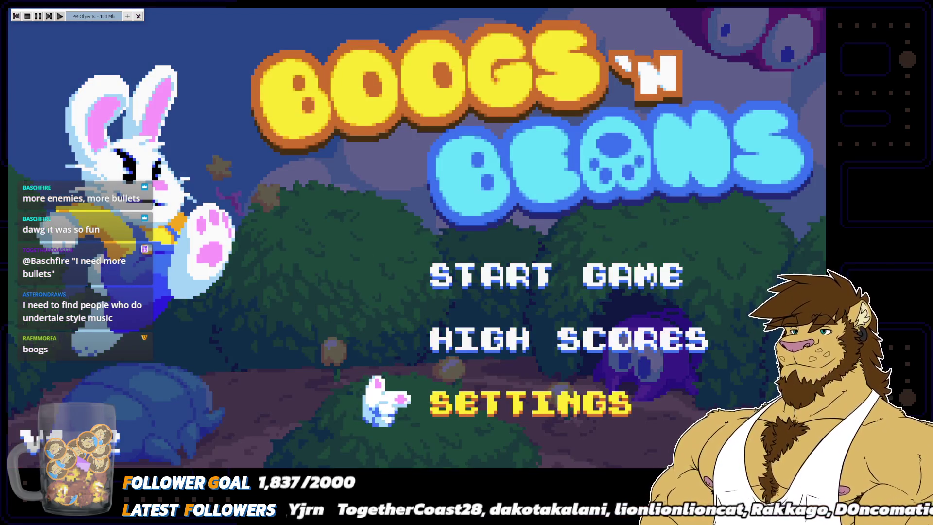
pyautogui.press('Return')
pyautogui.press('Down')
pyautogui.press('Left')
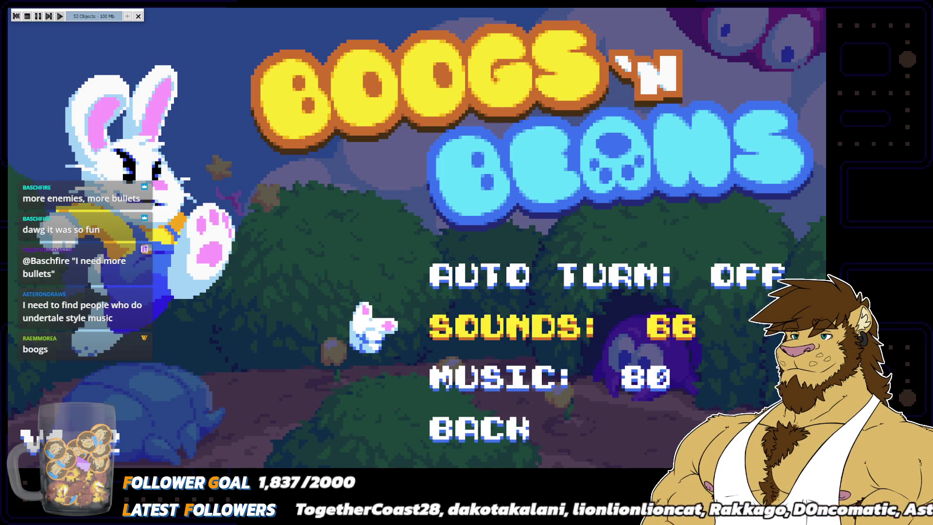
pyautogui.press('Left')
pyautogui.press('Left')
pyautogui.press('Left')
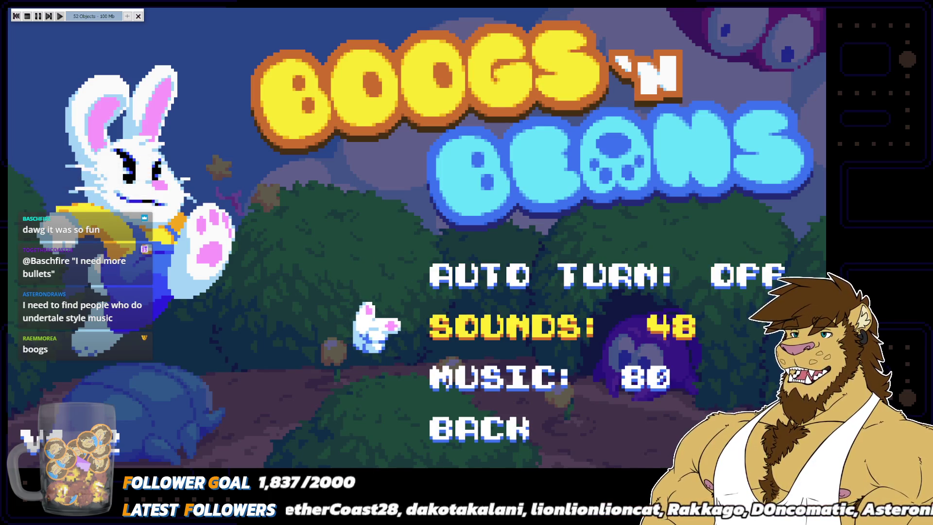
pyautogui.press('Right')
# Step: With Music at 50, go Back to the main menu and open Start Game's mode choices
pyautogui.press('Down')
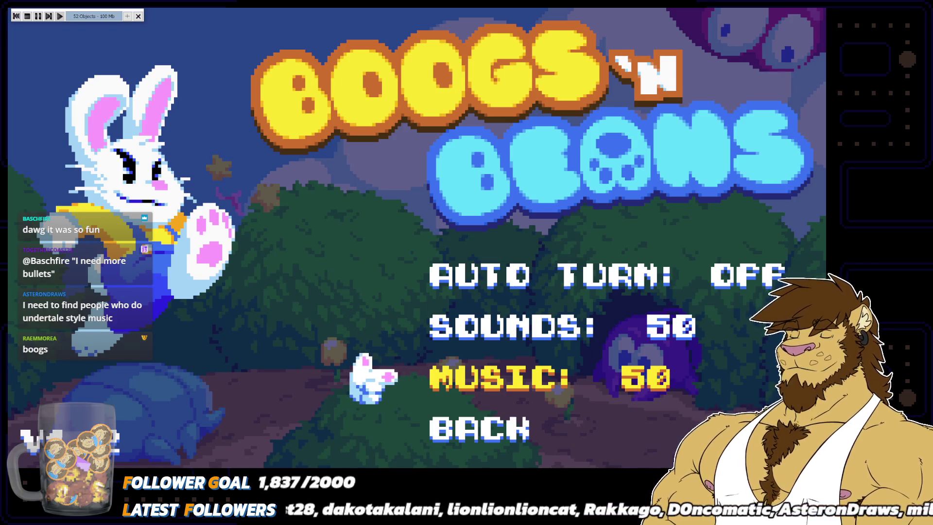
pyautogui.press('Down')
pyautogui.press('Return')
pyautogui.press('Down')
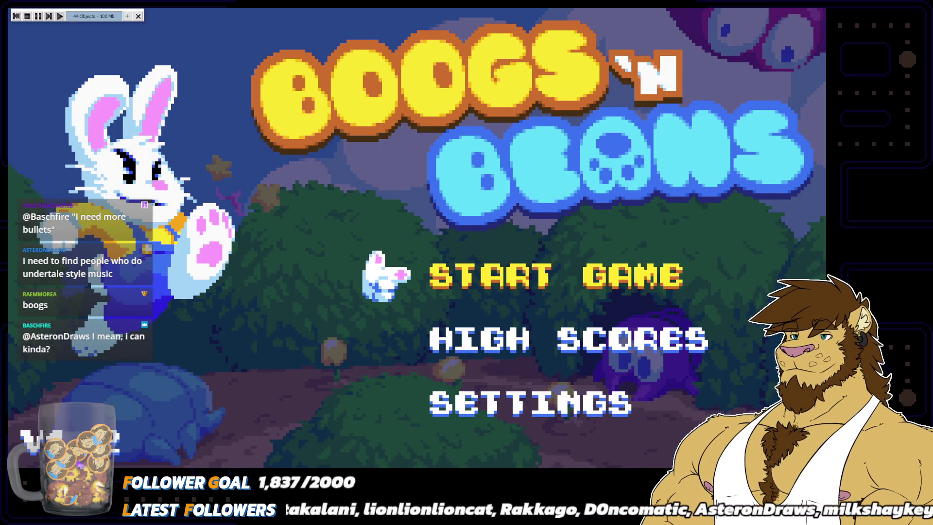
pyautogui.press('Return')
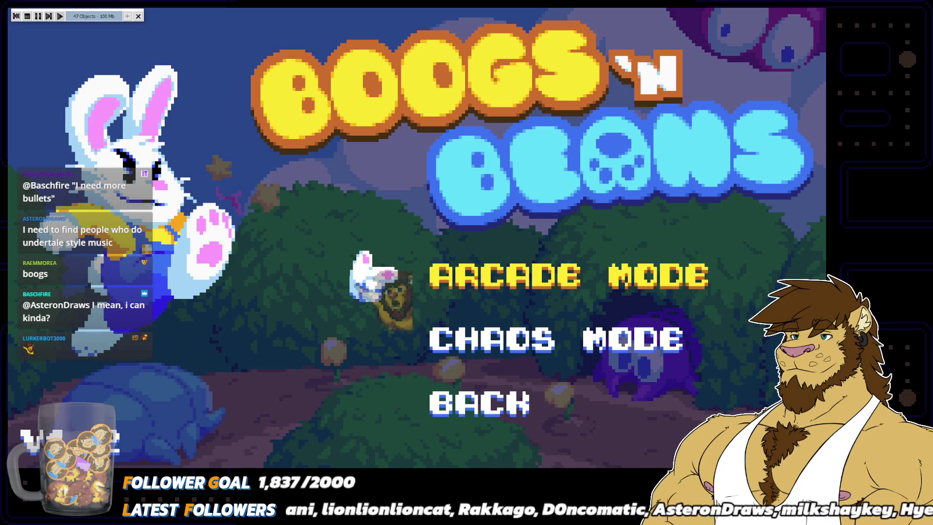
# Step: Start Arcade Mode and steer the rabbit along the bottom corridor, laying flowers
pyautogui.press('Return')
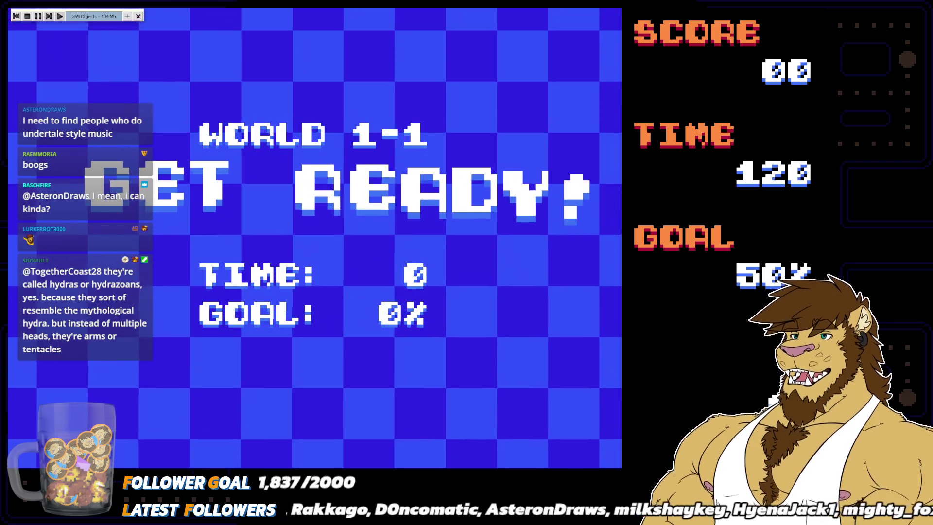
pyautogui.press('Left')
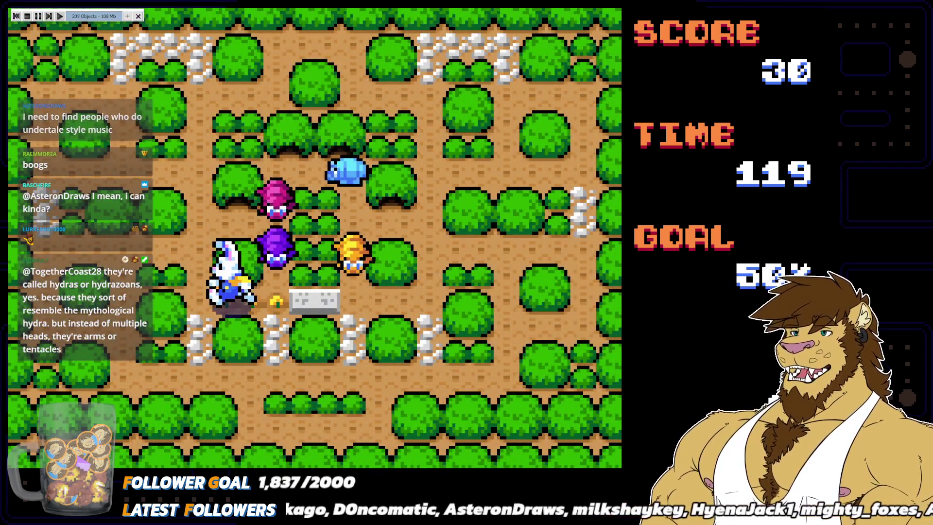
pyautogui.press('Up')
pyautogui.press('Left')
pyautogui.press('Down')
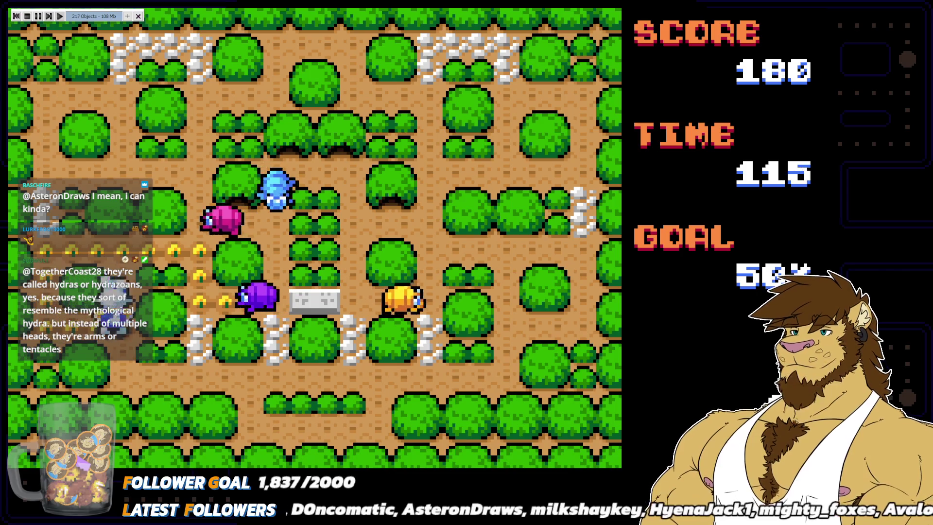
pyautogui.press('Right')
pyautogui.press('Up')
pyautogui.press('Right')
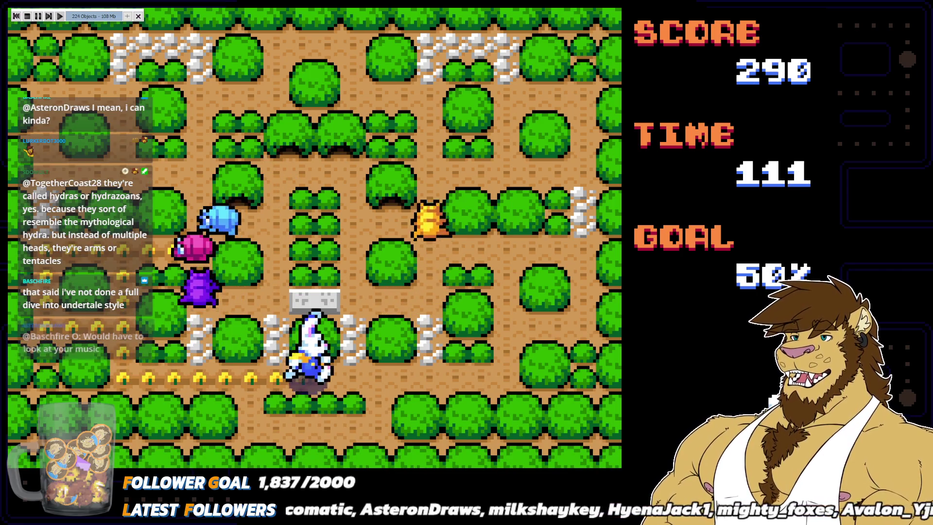
# Step: Cover the lower rows and the left corridor with flowers
pyautogui.press('Down')
pyautogui.press('Left')
pyautogui.press('Up')
pyautogui.press('Left')
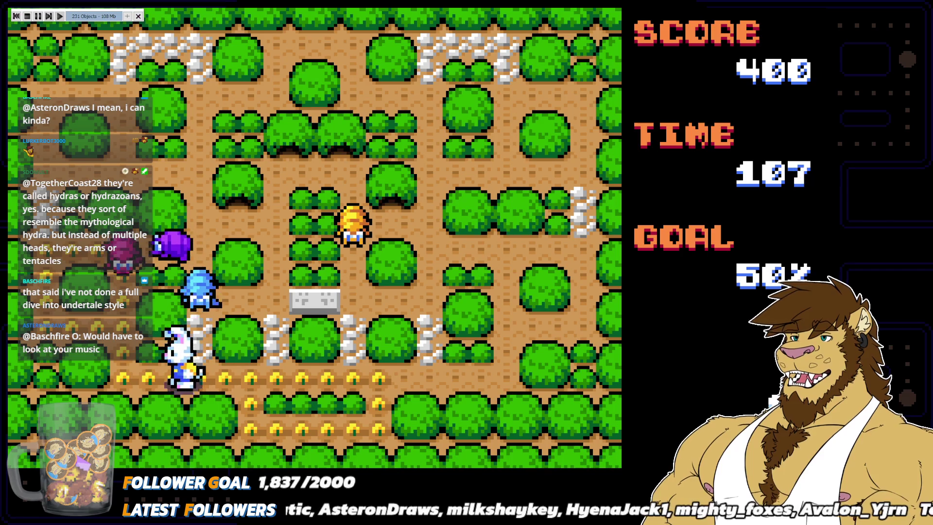
pyautogui.press('Up')
pyautogui.press('Right')
pyautogui.press('Down')
pyautogui.press('Right')
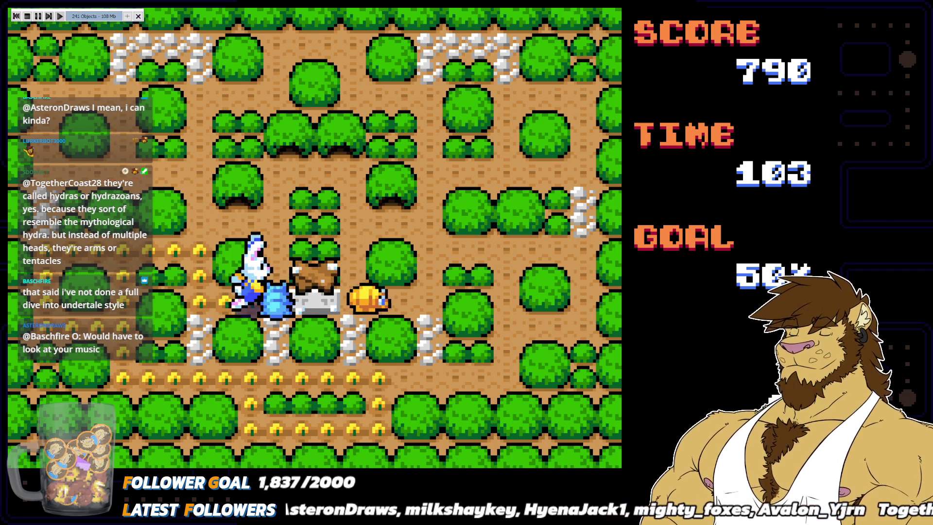
# Step: Run the rabbit along the middle row, crushing enemies and dipping into side corridors
pyautogui.press('Up')
pyautogui.press('Left')
pyautogui.press('Down')
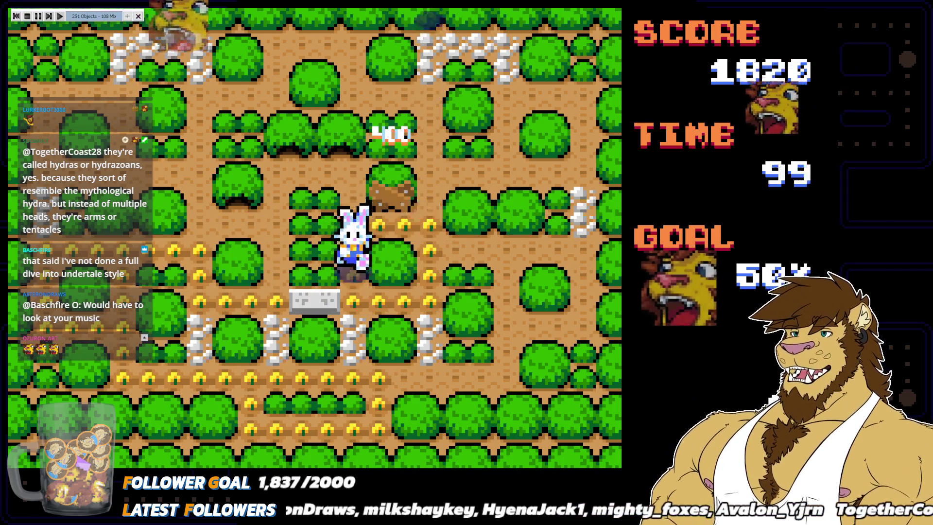
pyautogui.press('Up')
pyautogui.press('Left')
pyautogui.press('Down')
pyautogui.press('Up')
# Step: Cover the upper-left corridors and the top-left row
pyautogui.press('Left')
pyautogui.press('Up')
pyautogui.press('Down')
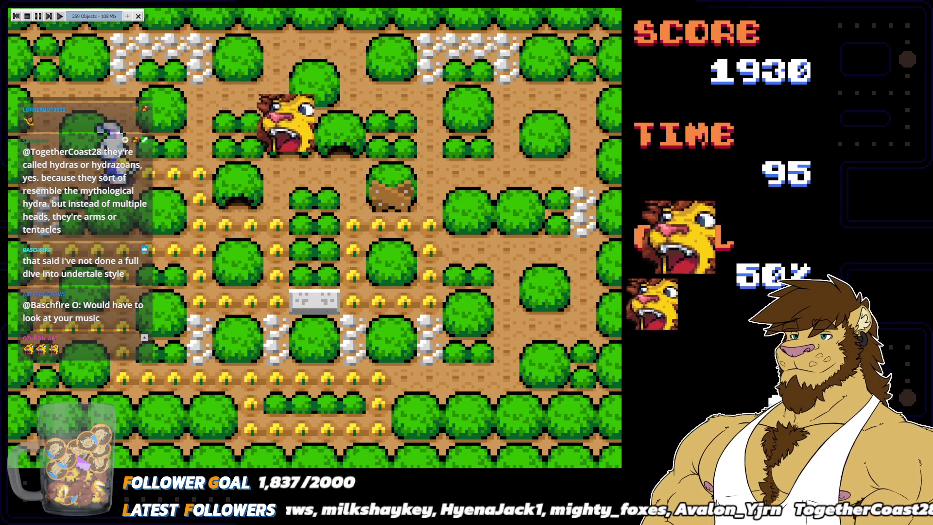
pyautogui.press('Up')
pyautogui.press('Left')
pyautogui.press('Right')
pyautogui.press('Down')
# Step: Lay flowers up the middle column, across the top row and down to the right
pyautogui.press('Right')
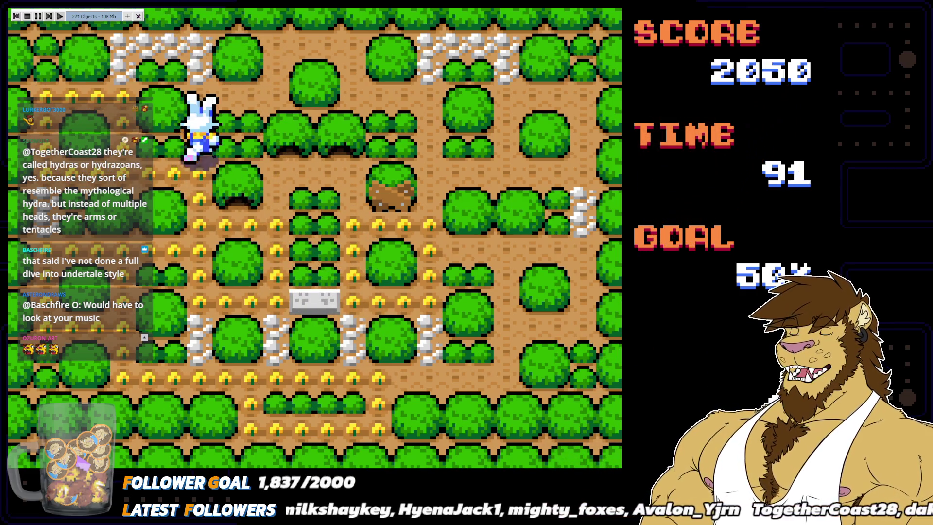
pyautogui.press('Up')
pyautogui.press('Right')
pyautogui.press('Up')
pyautogui.press('Right')
pyautogui.press('Down')
pyautogui.press('Right')
pyautogui.press('Down')
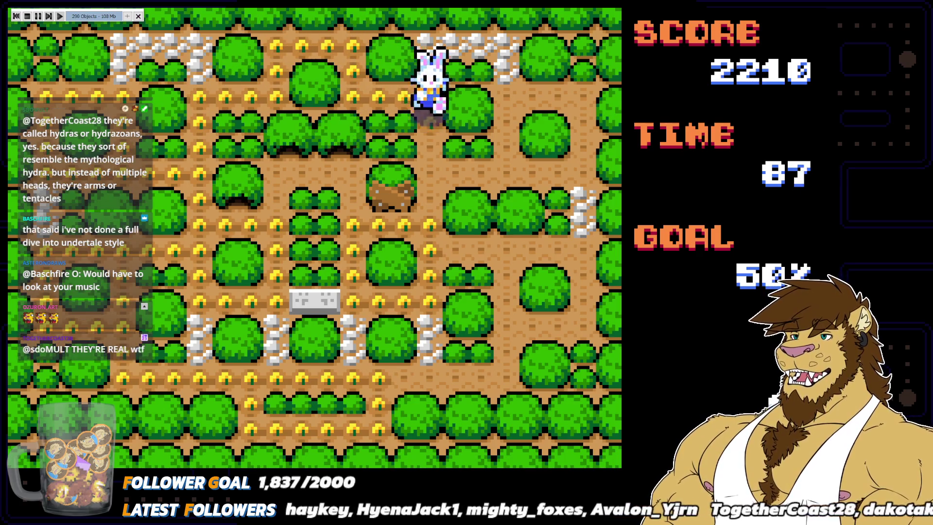
pyautogui.press('Right')
pyautogui.press('Up')
pyautogui.press('Right')
# Step: Sweep down the right side, then head left and up to the centre toward the purple enemy
pyautogui.press('Down')
pyautogui.press('Left')
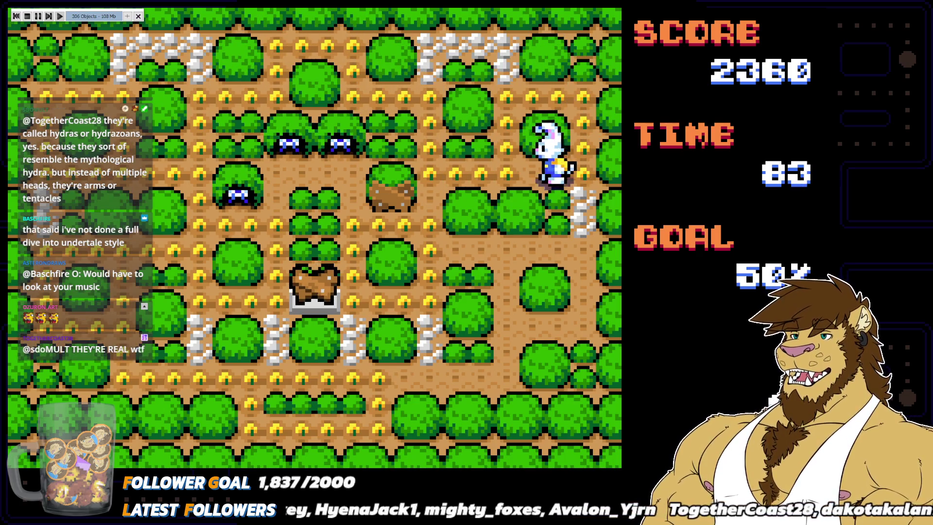
pyautogui.press('Right')
pyautogui.press('Down')
pyautogui.press('Left')
pyautogui.press('Left')
pyautogui.press('Up')
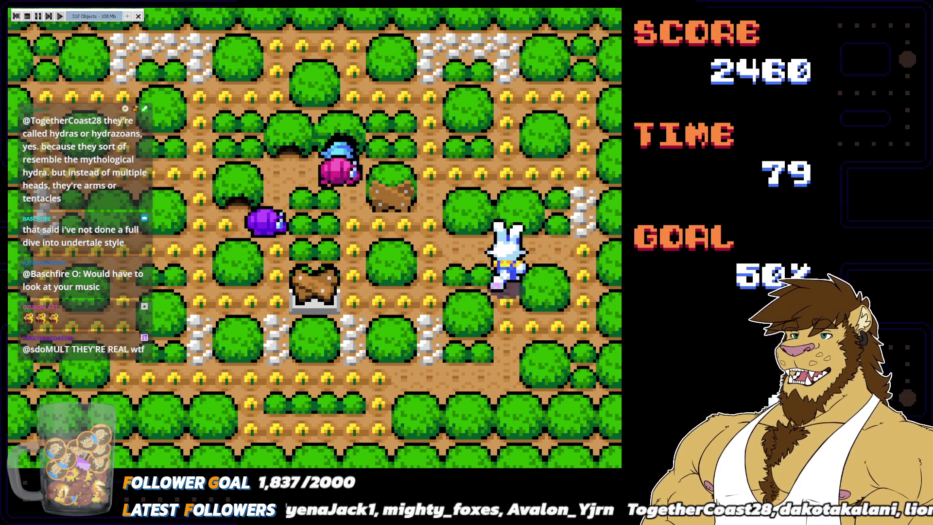
pyautogui.press('Right')
pyautogui.press('Left')
pyautogui.press('Up')
pyautogui.press('Up')
pyautogui.press('Left')
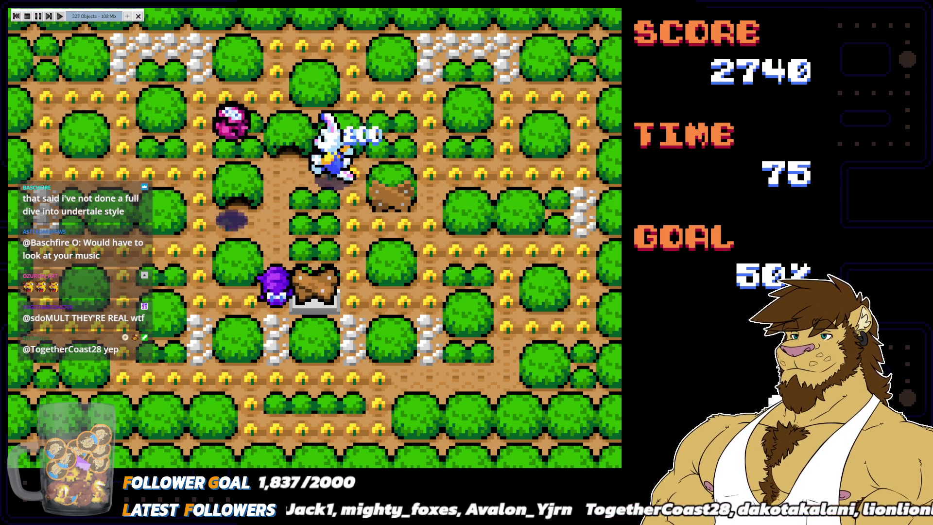
pyautogui.press('Down')
pyautogui.press('Left')
# Step: Cover the last centre-right paths so the stage shows CLEAR! and the next maze loads
pyautogui.press('Right')
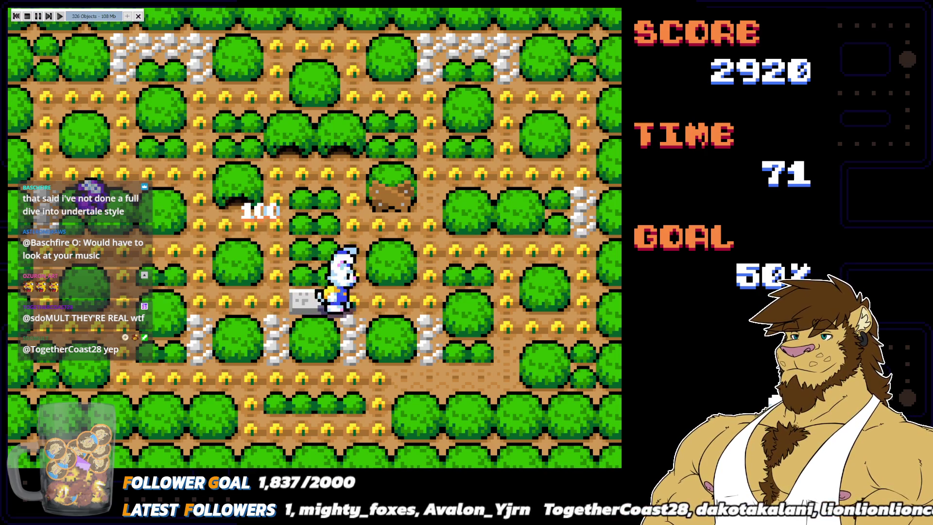
pyautogui.press('Down')
pyautogui.press('Right')
pyautogui.press('Up')
pyautogui.press('Up')
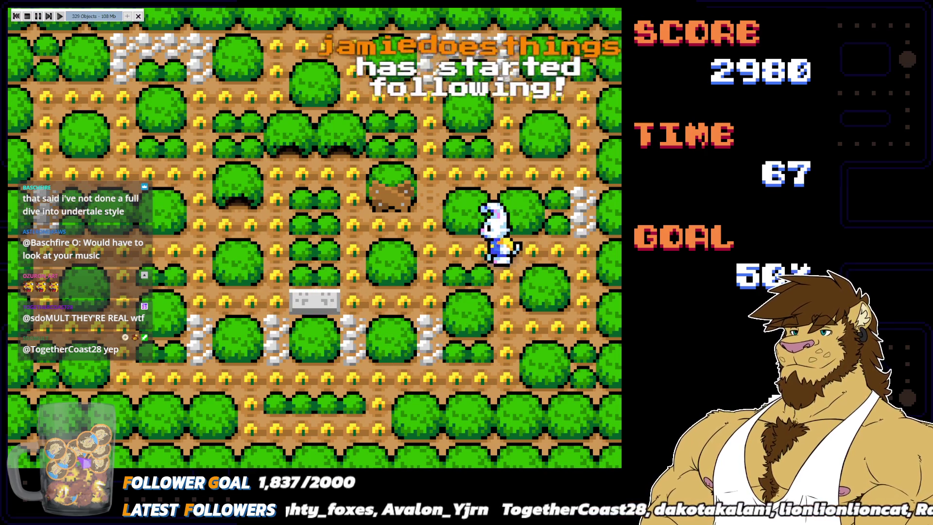
pyautogui.press('Left')
pyautogui.press('Up')
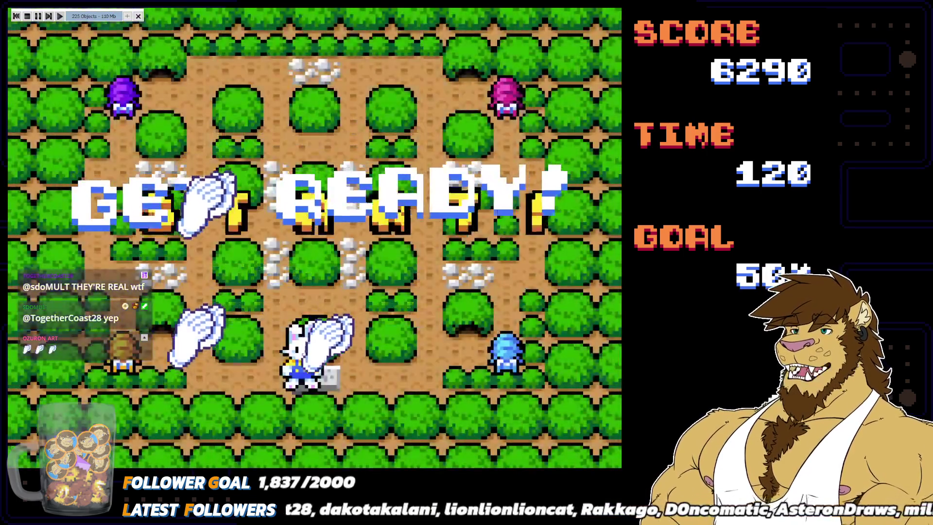
# Step: Get the bunny moving in the new maze and run it up to the top-right
pyautogui.press('Left')
pyautogui.press('Up')
pyautogui.press('Right')
pyautogui.press('Down')
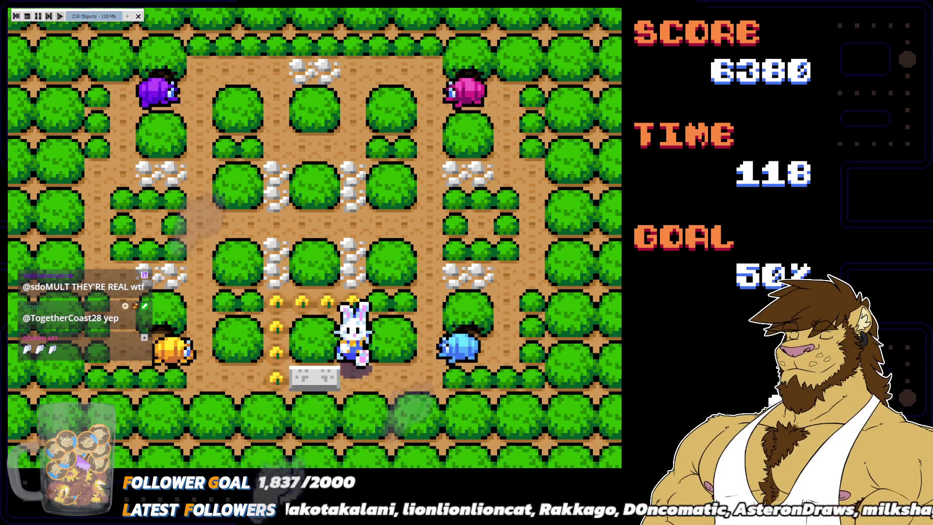
pyautogui.press('Right')
pyautogui.press('Right')
pyautogui.press('Up')
pyautogui.press('Right')
pyautogui.press('Up')
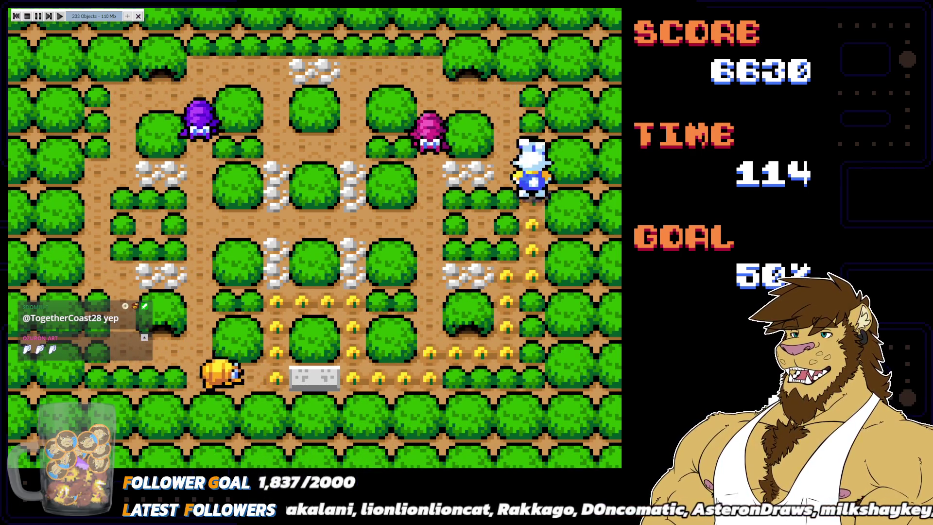
pyautogui.press('Left')
pyautogui.press('Up')
# Step: Run the bunny down the left column, weaving through the middle rows to the bottom row
pyautogui.press('Left')
pyautogui.press('Down')
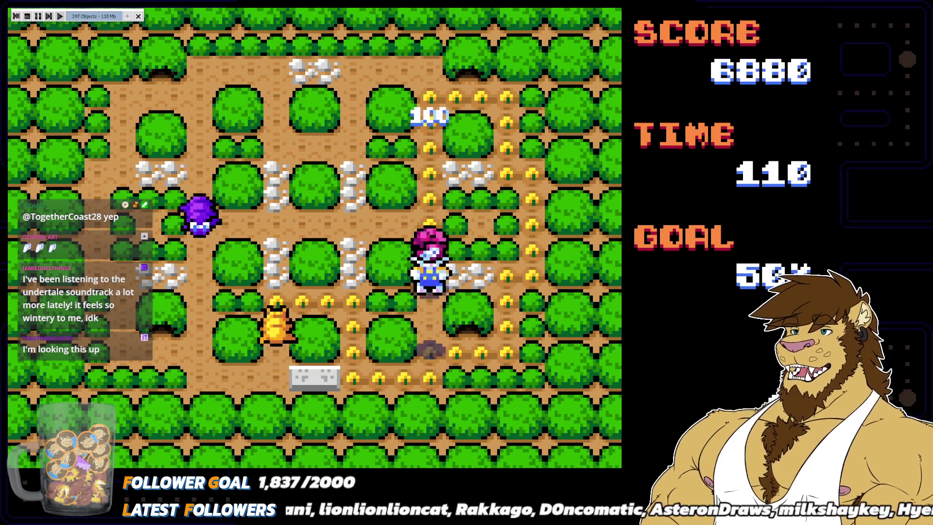
pyautogui.press('Up')
pyautogui.press('Left')
pyautogui.press('Down')
pyautogui.press('Left')
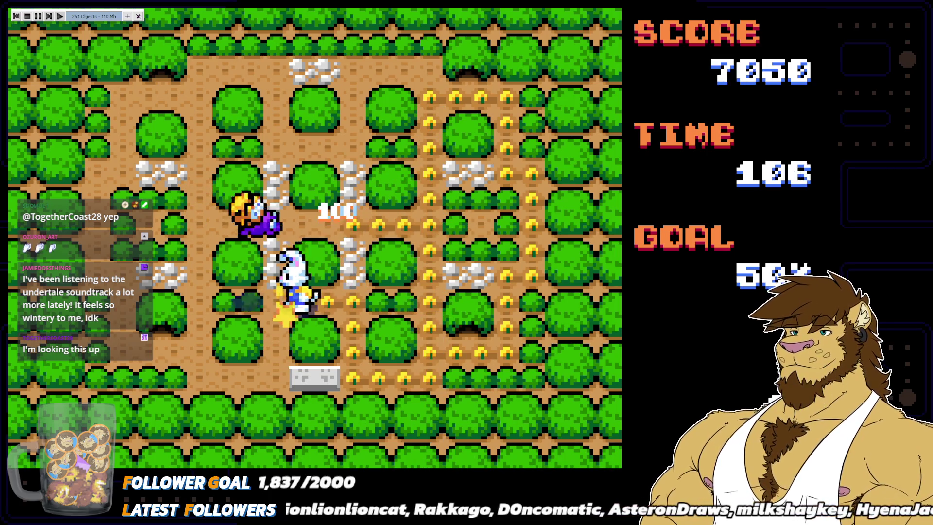
pyautogui.press('Up')
pyautogui.press('Left')
pyautogui.press('Down')
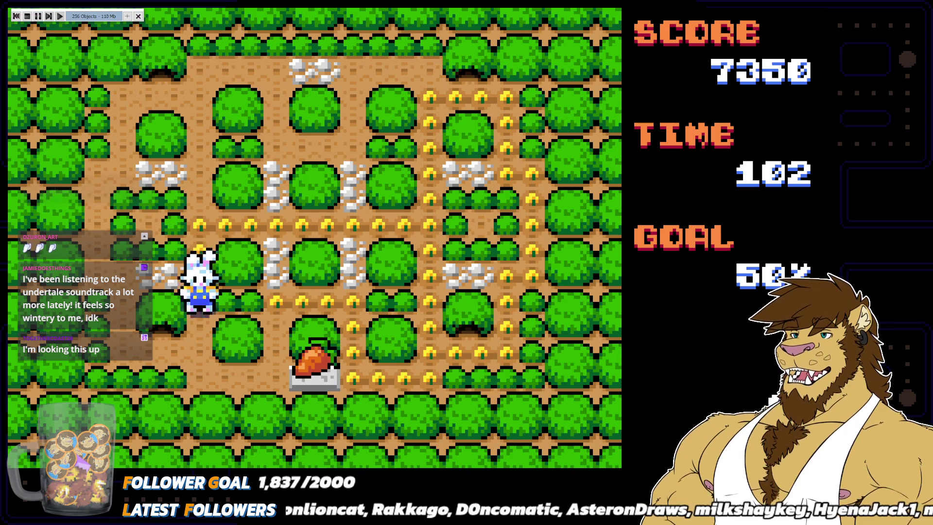
pyautogui.press('Right')
# Step: Grab the carrot bonus, then run the bunny up to the top-left corner
pyautogui.press('Right')
pyautogui.press('Up')
pyautogui.press('Right')
pyautogui.press('Down')
pyautogui.press('Left')
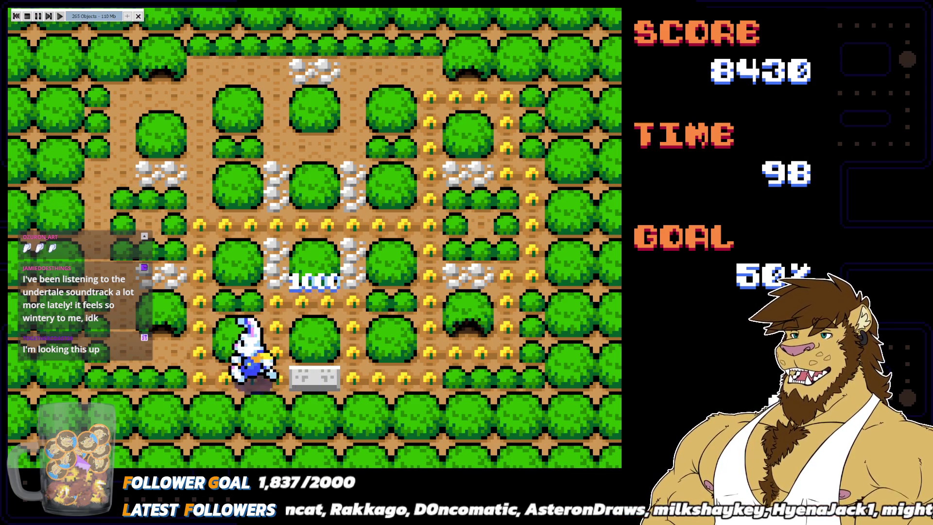
pyautogui.press('Left')
pyautogui.press('Up')
pyautogui.press('Right')
pyautogui.press('Up')
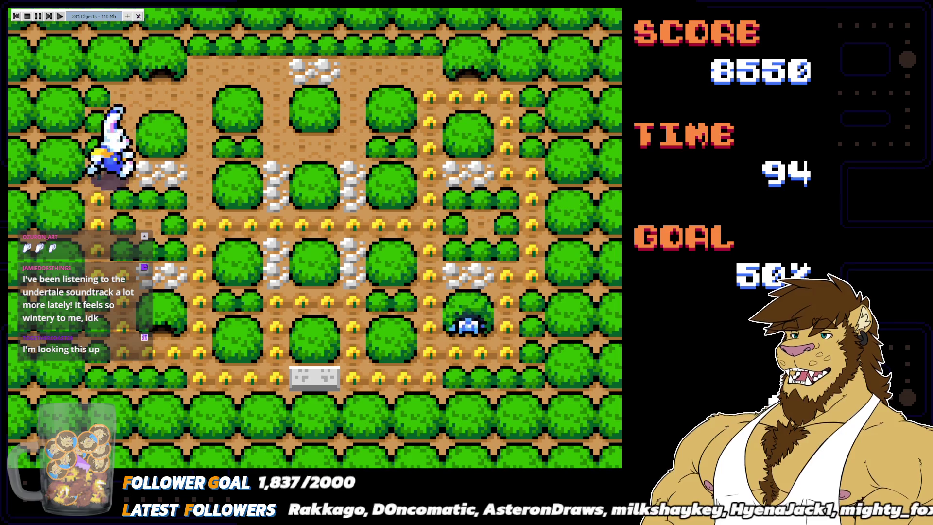
pyautogui.press('Right')
# Step: Cover the upper row, a middle column and the right-hand columns with flowers
pyautogui.press('Down')
pyautogui.press('Up')
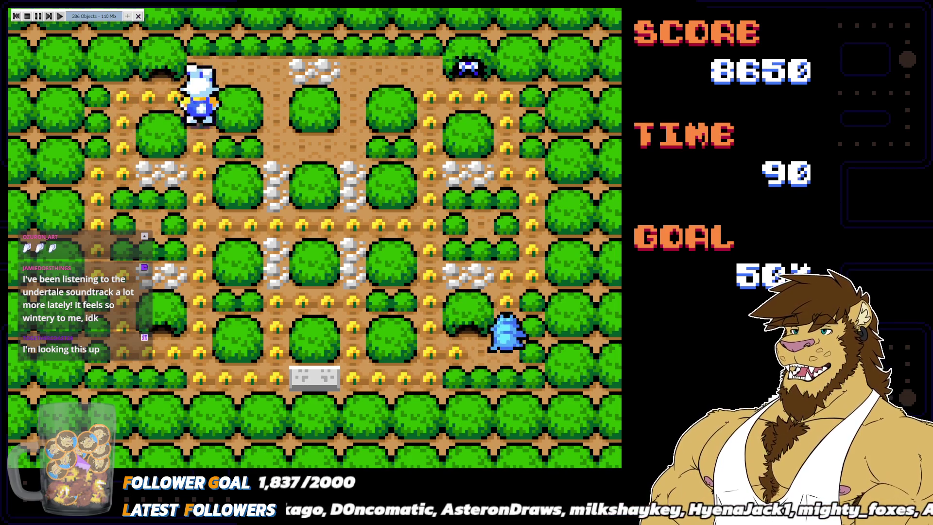
pyautogui.press('Right')
pyautogui.press('Right')
pyautogui.press('Down')
pyautogui.press('Up')
pyautogui.press('Right')
pyautogui.press('Down')
pyautogui.press('Up')
pyautogui.press('Right')
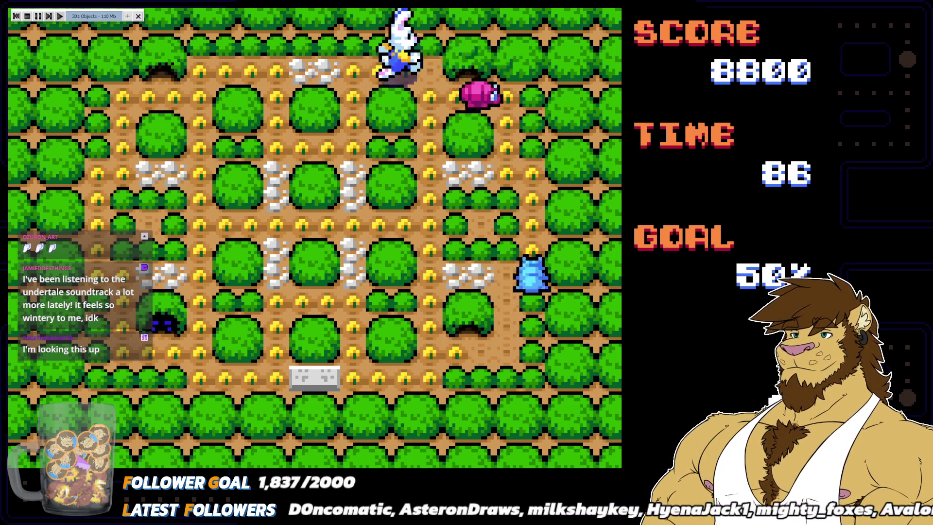
# Step: Finish the right side, lower row and top row to clear World 1-2 at 15230 points
pyautogui.press('Right')
pyautogui.press('Down')
pyautogui.press('Right')
pyautogui.press('Down')
pyautogui.press('Left')
pyautogui.press('Down')
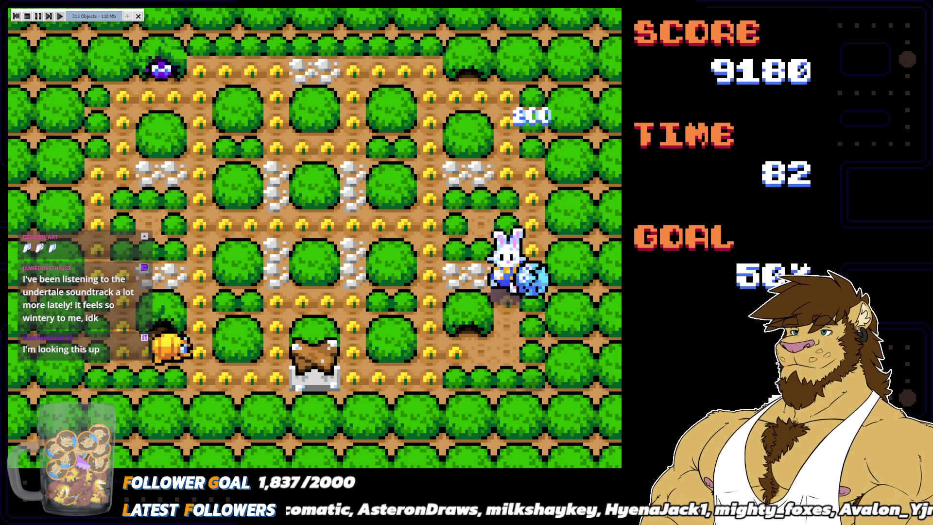
pyautogui.press('Left')
pyautogui.press('Left')
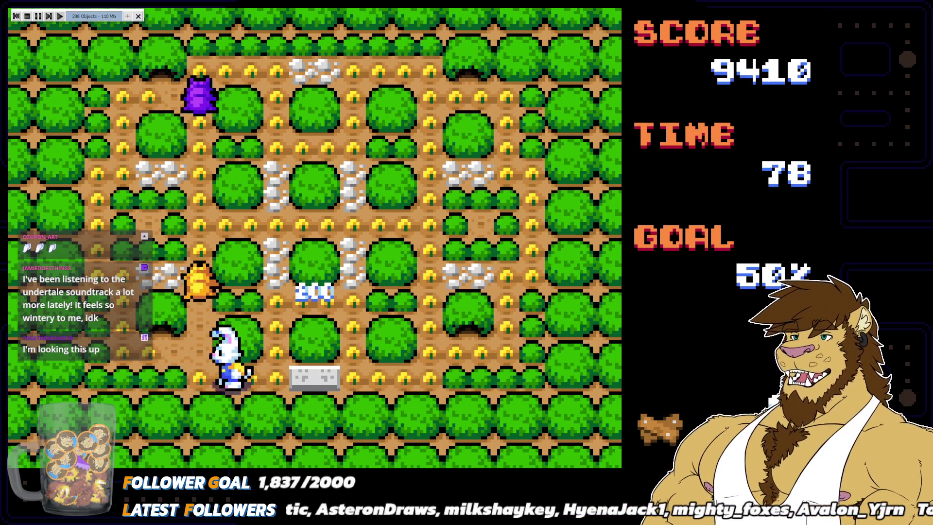
pyautogui.press('Up')
pyautogui.press('Right')
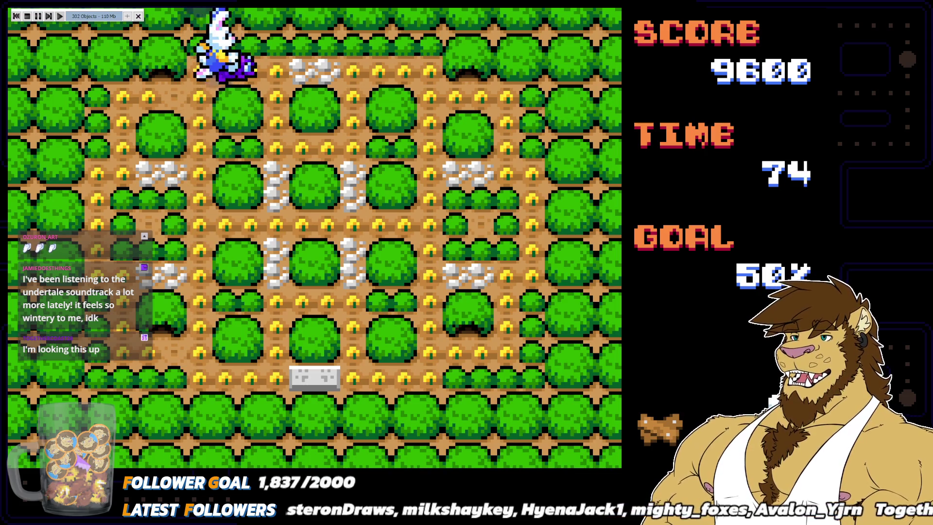
pyautogui.press('Left')
pyautogui.press('Down')
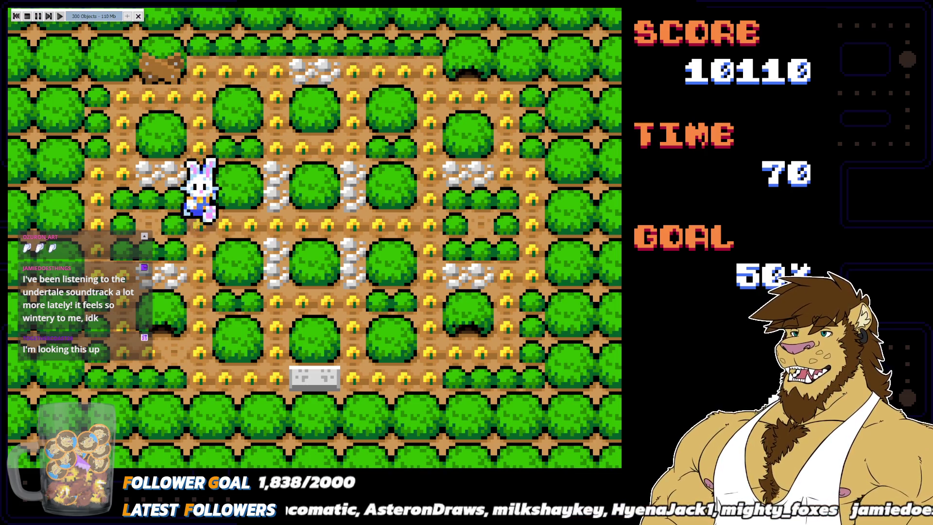
pyautogui.press('Left')
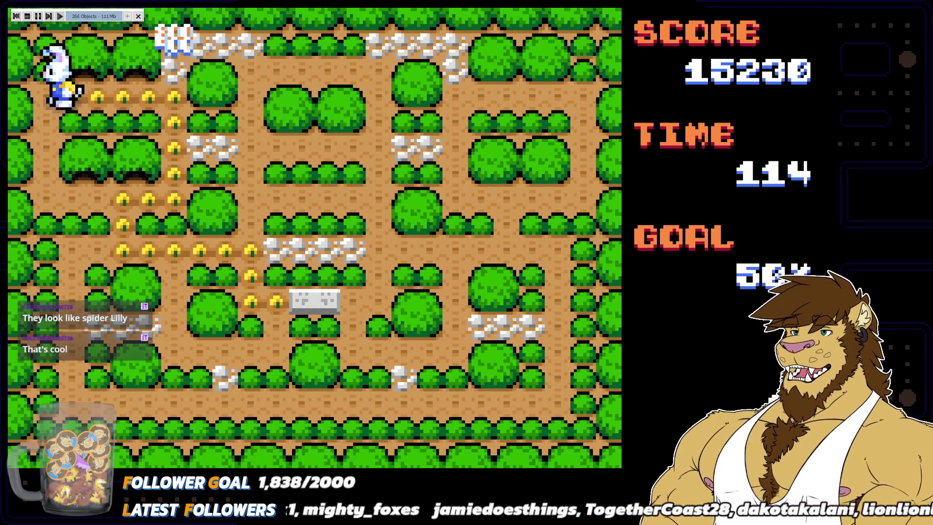
# Step: Pause World 1-3 at 15240 points, resume, then pause again and move down the menu
pyautogui.press('Escape')
pyautogui.press('Escape')
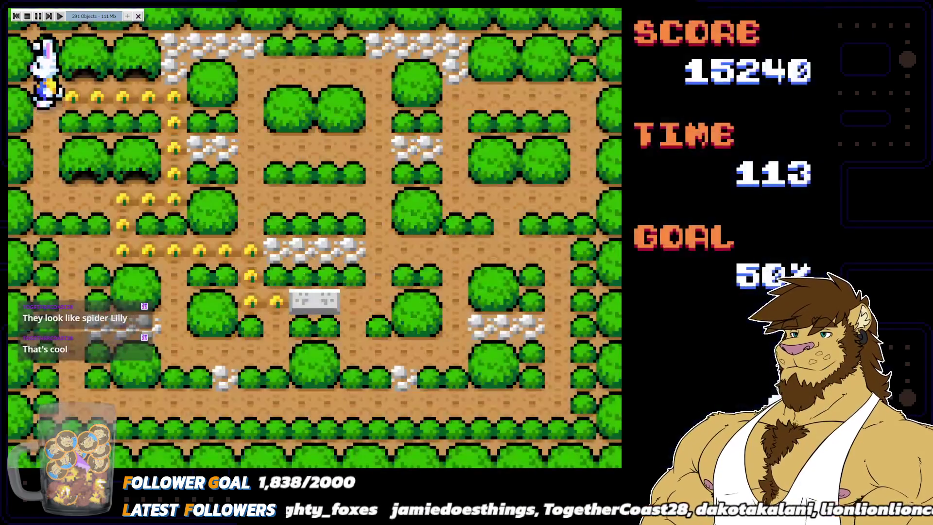
pyautogui.press('Escape')
pyautogui.press('Down')
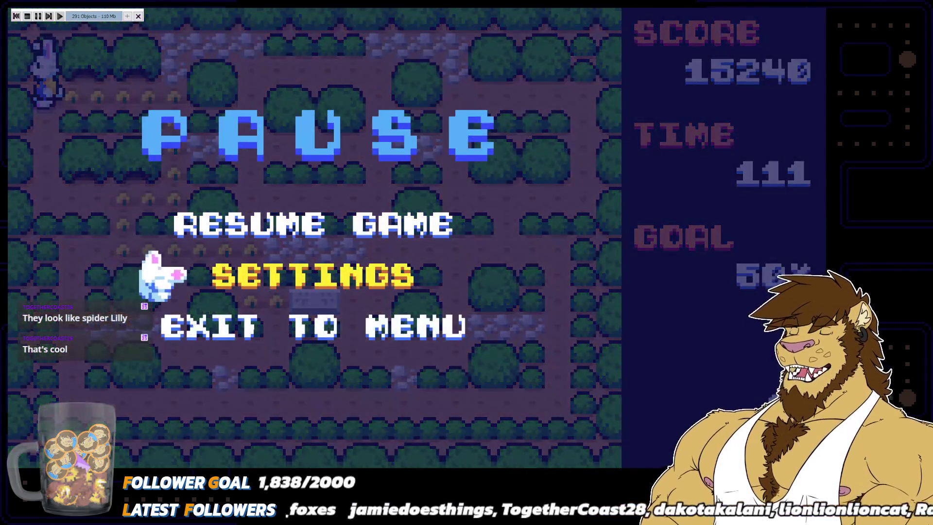
# Step: Exit to Menu confirming YES, then from the title start a new Chaos Mode game
pyautogui.press('Return')
pyautogui.press('Right')
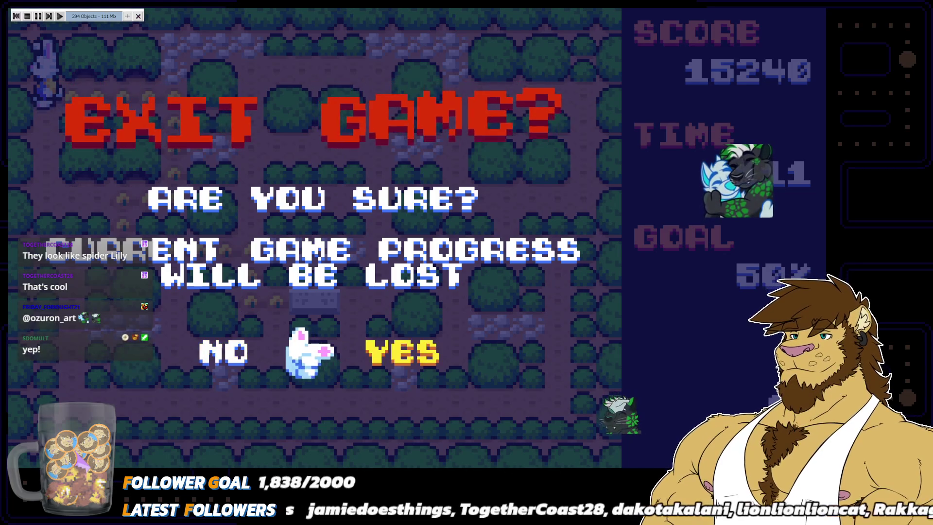
pyautogui.press('Return')
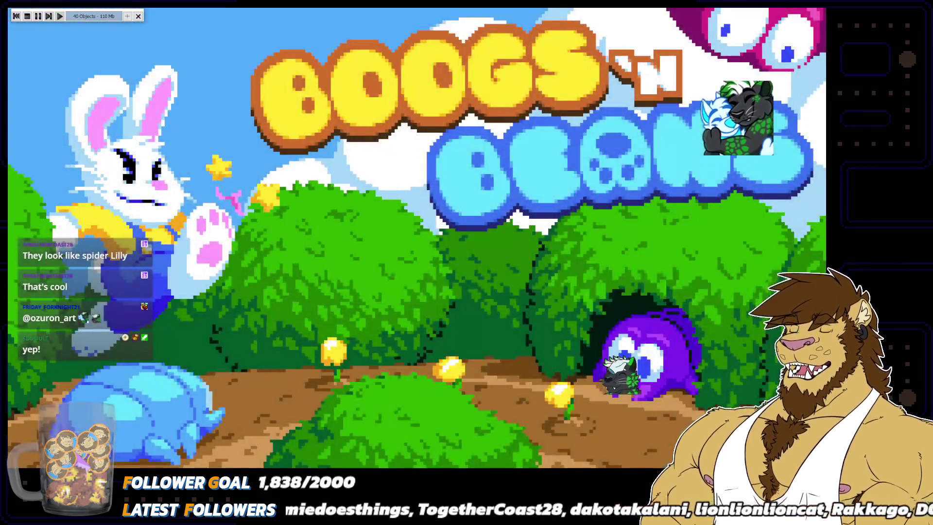
pyautogui.press('Return')
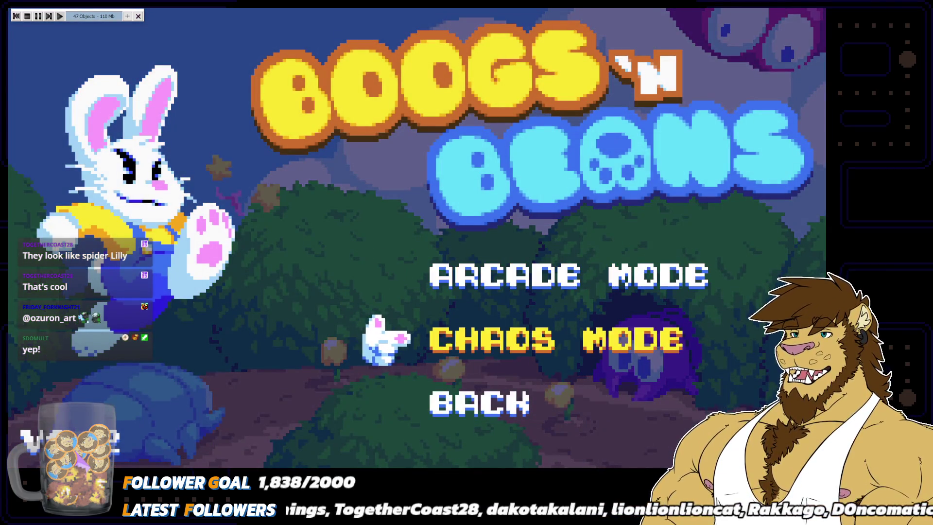
pyautogui.press('Return')
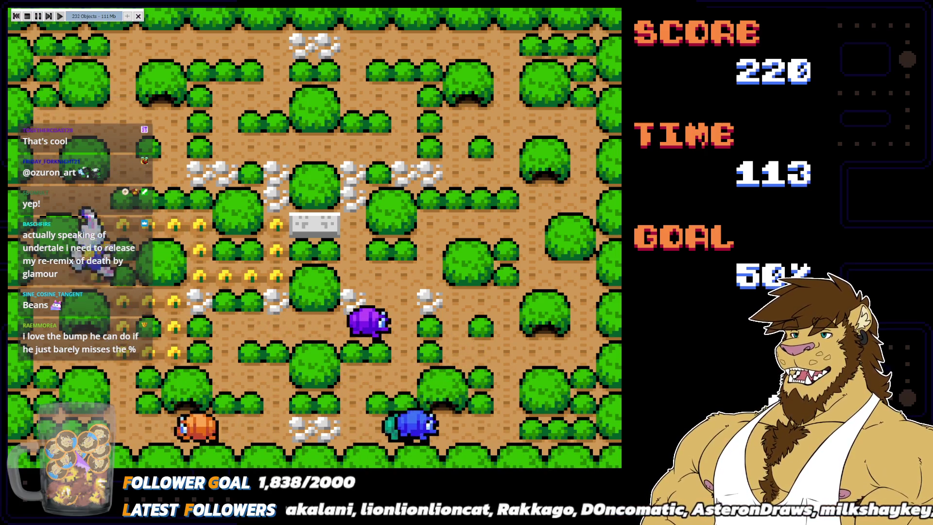
# Step: Run the bunny along the bottom path and upper row collecting flowers, eating an enemy
pyautogui.press('Right')
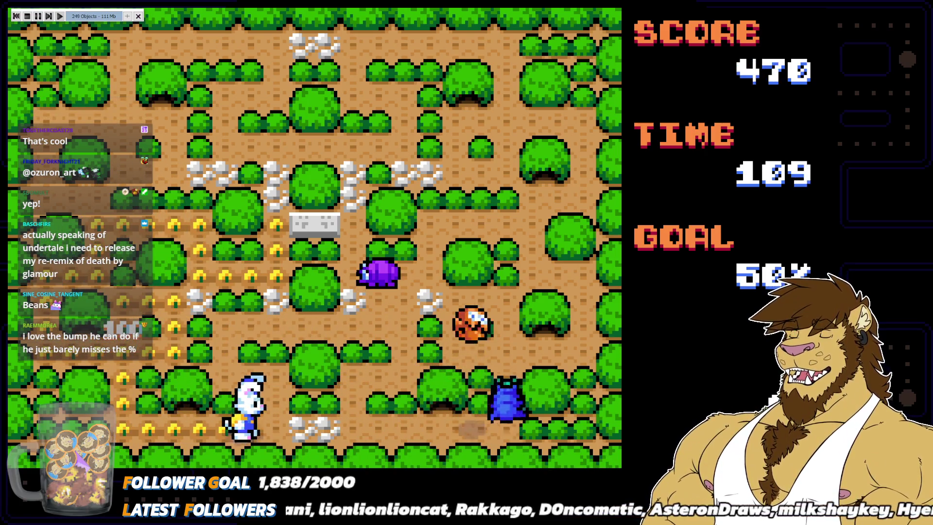
pyautogui.press('Up')
pyautogui.press('Right')
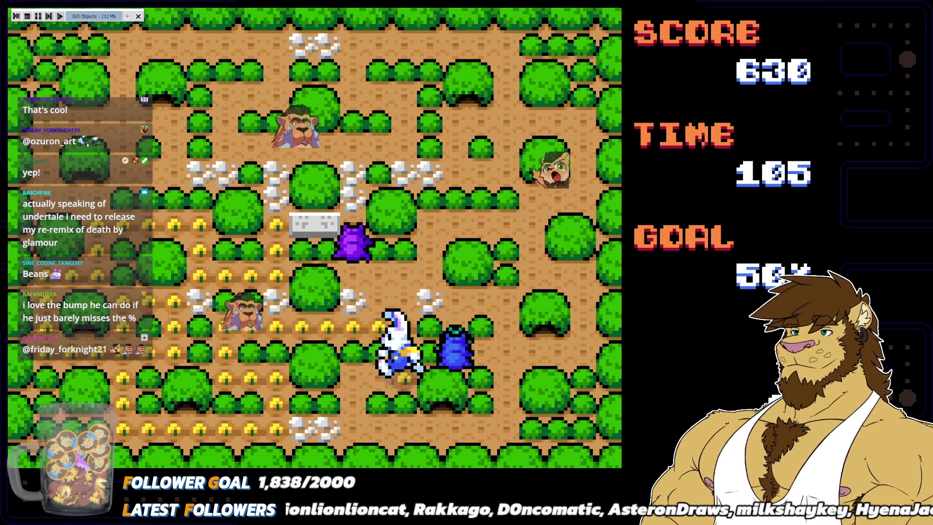
pyautogui.press('Down')
pyautogui.press('Left')
pyautogui.press('Right')
pyautogui.press('Up')
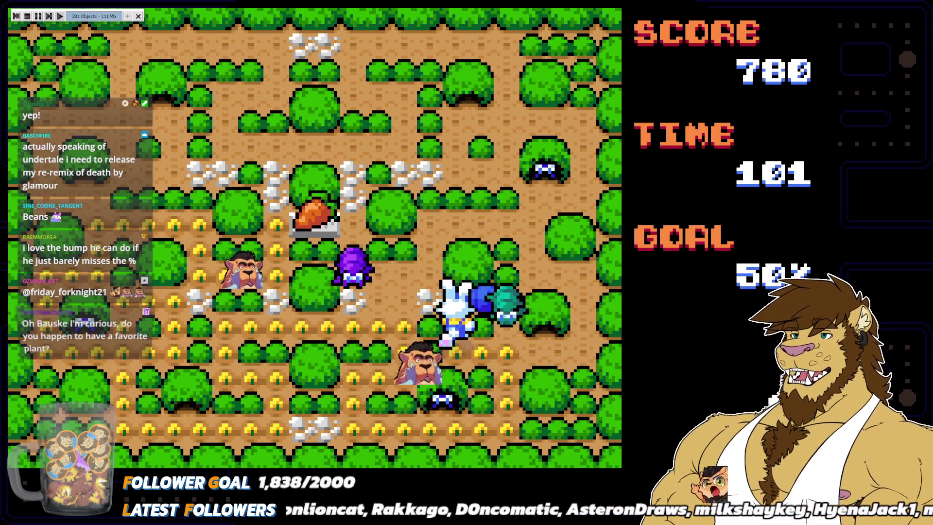
# Step: Take the bunny up the right-side column, then left to eat enemies and bump the pink one
pyautogui.press('Right')
pyautogui.press('Up')
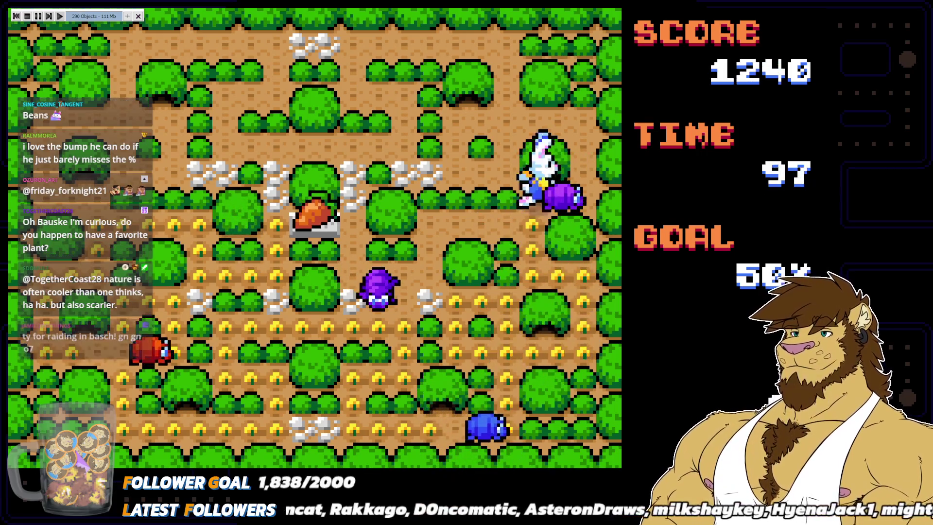
pyautogui.press('Left')
pyautogui.press('Up')
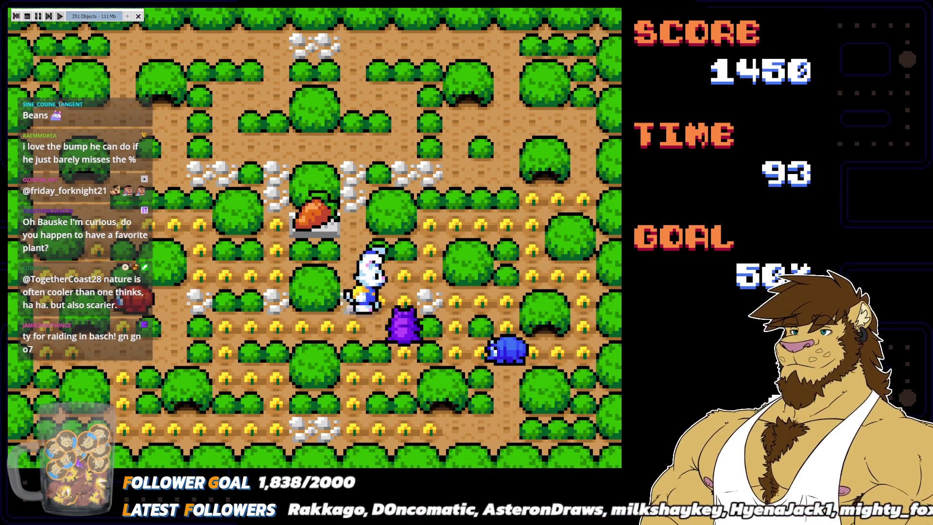
pyautogui.press('Left')
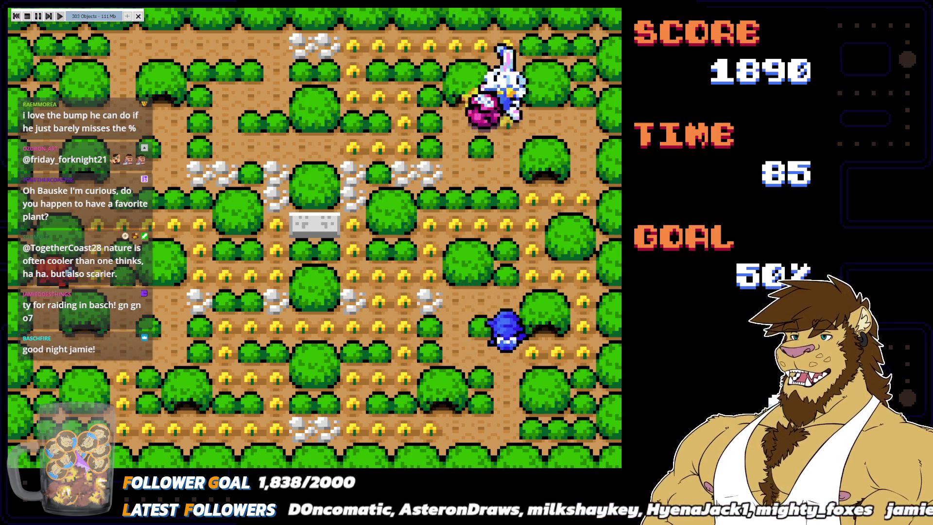
pyautogui.press('Left')
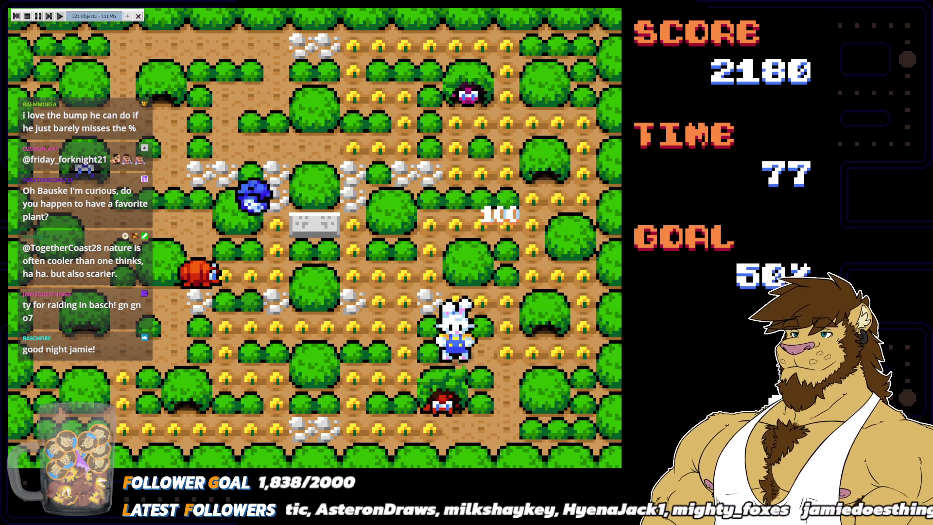
# Step: Guide the bunny down through the maze, over the log and into the far-left column
pyautogui.press('Left')
pyautogui.press('Up')
pyautogui.press('Right')
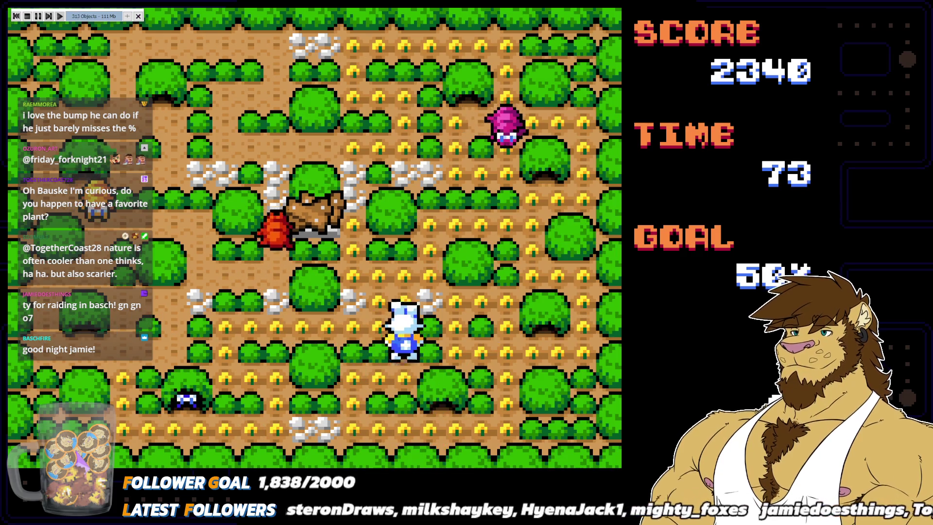
pyautogui.press('Left')
pyautogui.press('Down')
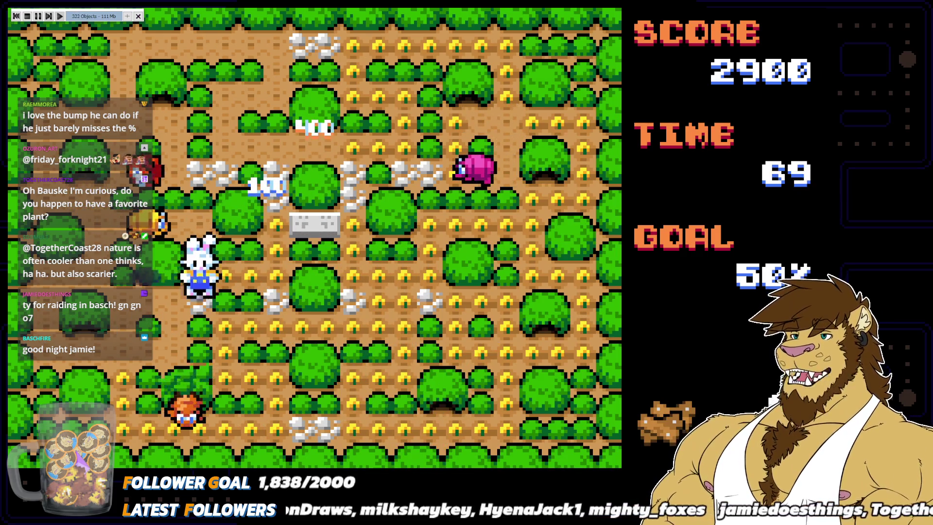
pyautogui.press('Up')
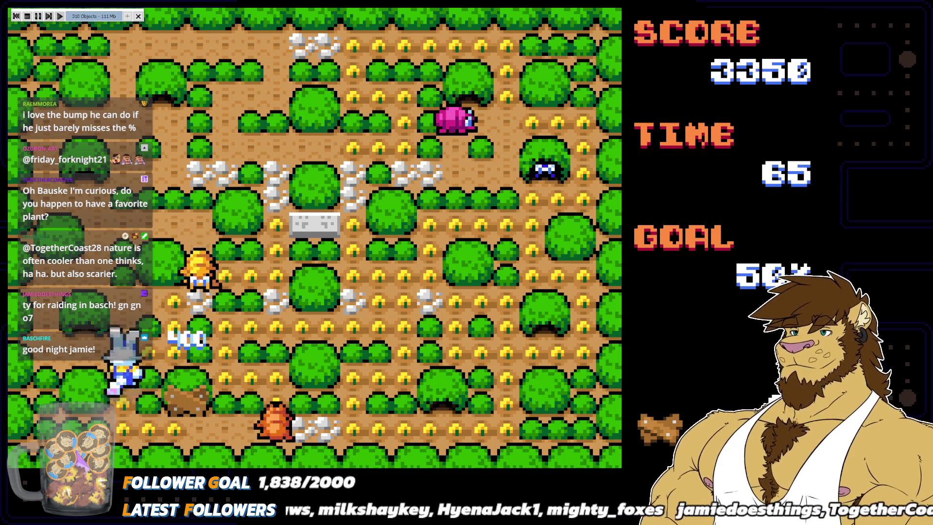
pyautogui.press('Left')
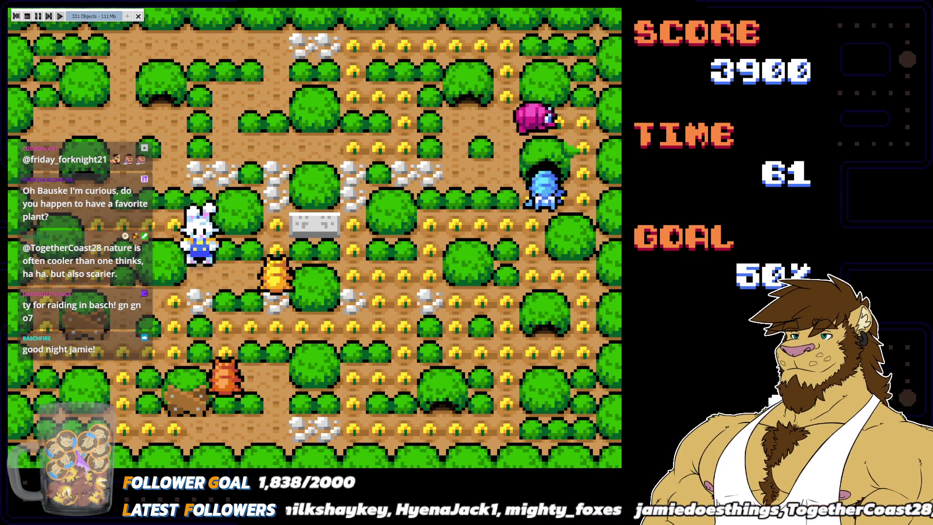
# Step: Run the bunny right and down toward the lower middle, grabbing a 400-point item
pyautogui.press('Right')
pyautogui.press('Down')
pyautogui.press('Left')
pyautogui.press('Down')
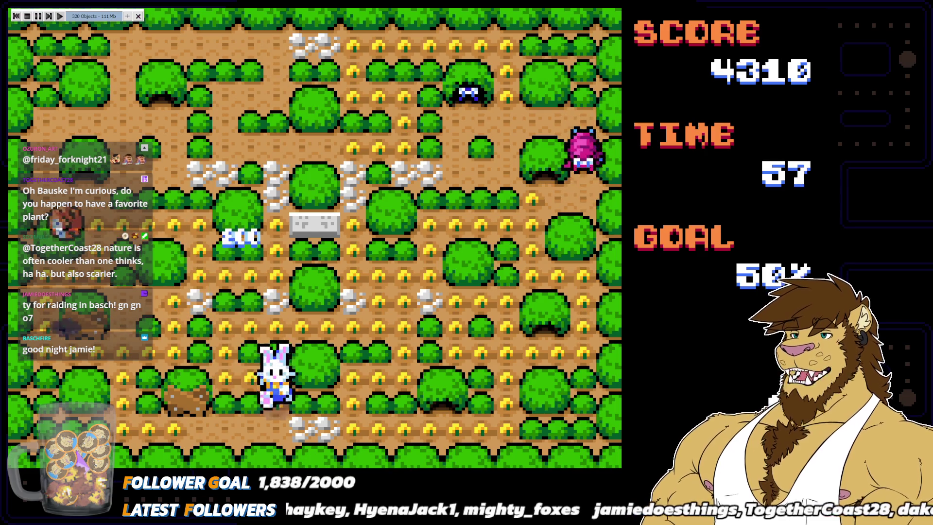
pyautogui.press('Left')
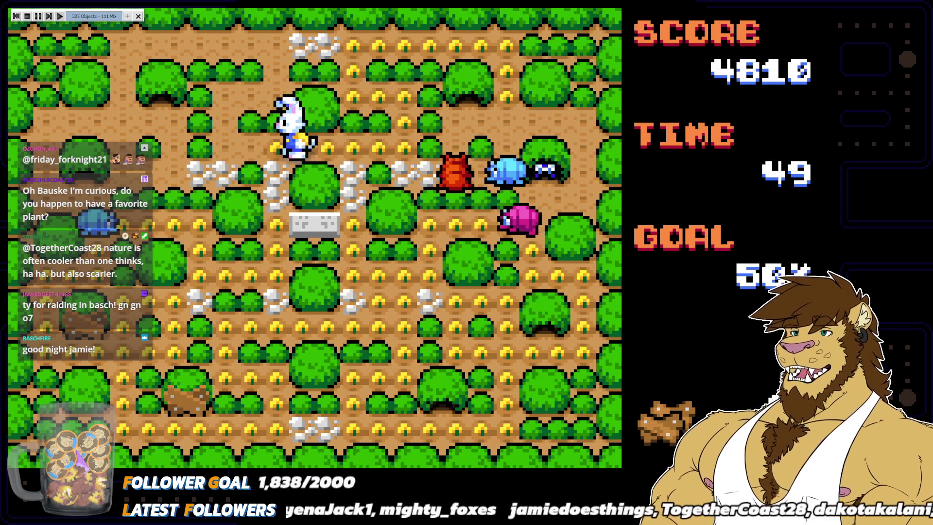
pyautogui.press('Down')
pyautogui.press('Left')
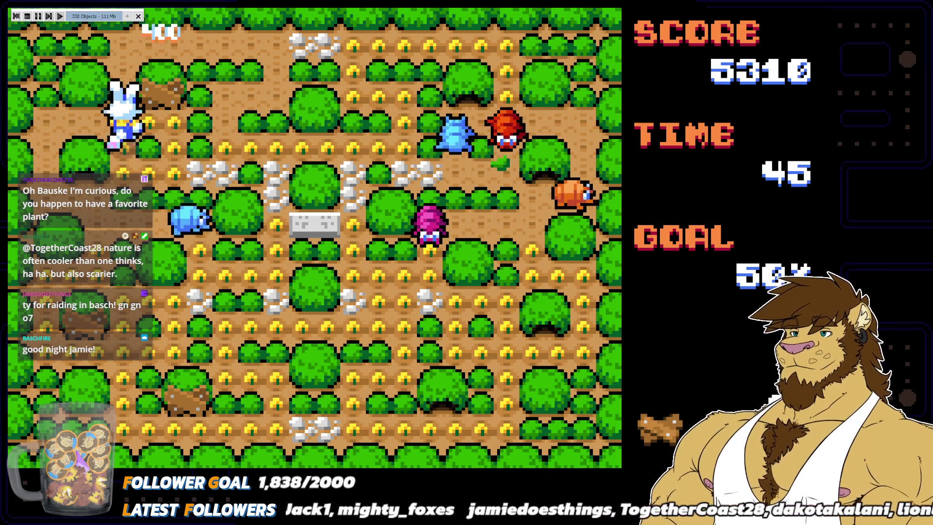
# Step: Sweep the bunny along the top row and into the pink enemy until the timer runs out
pyautogui.press('Right')
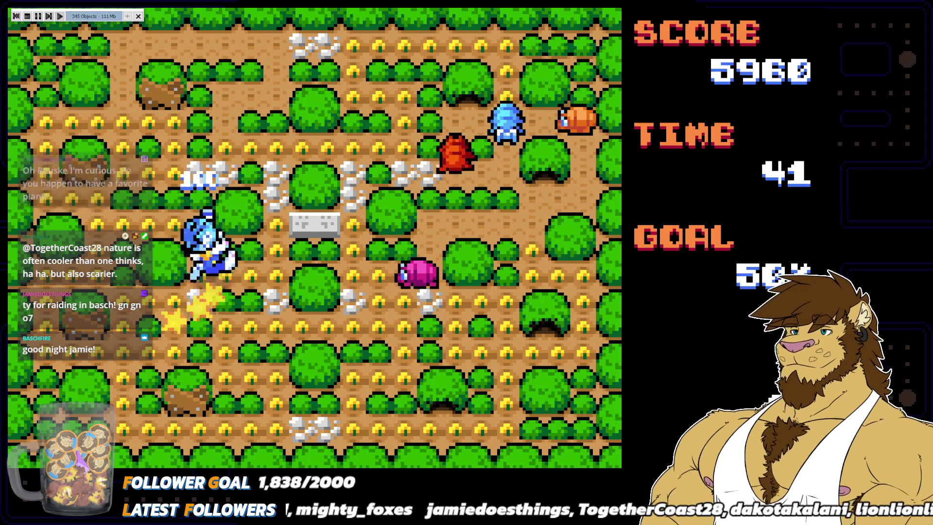
pyautogui.press('Down')
pyautogui.press('Up')
pyautogui.press('Left')
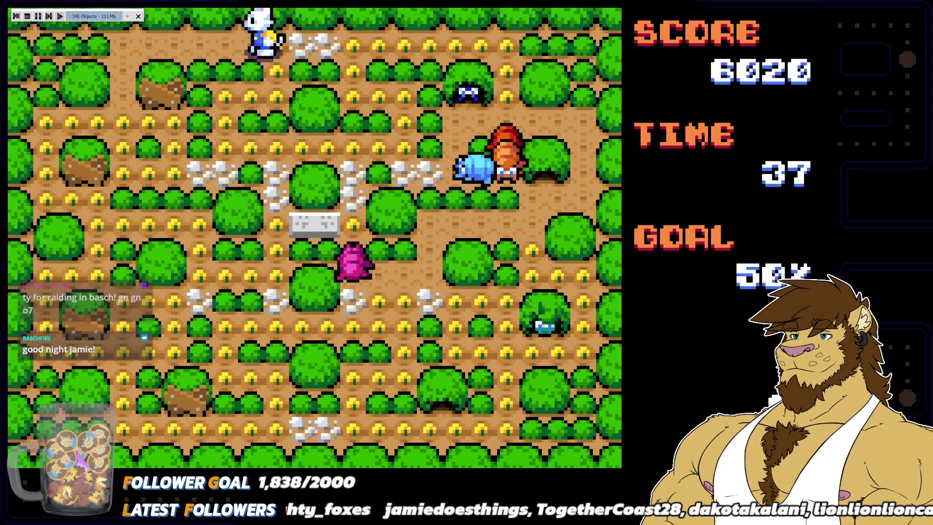
pyautogui.press('Left')
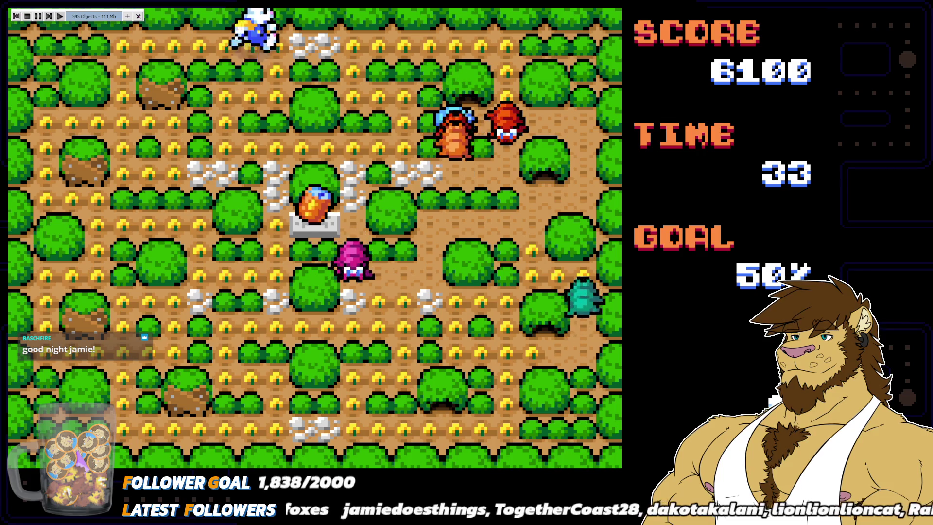
pyautogui.press('Right')
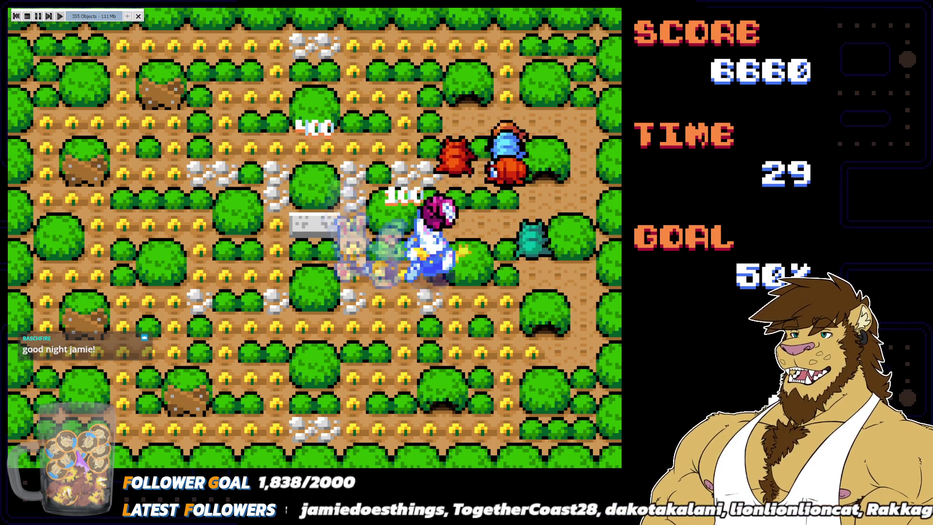
pyautogui.press('Up')
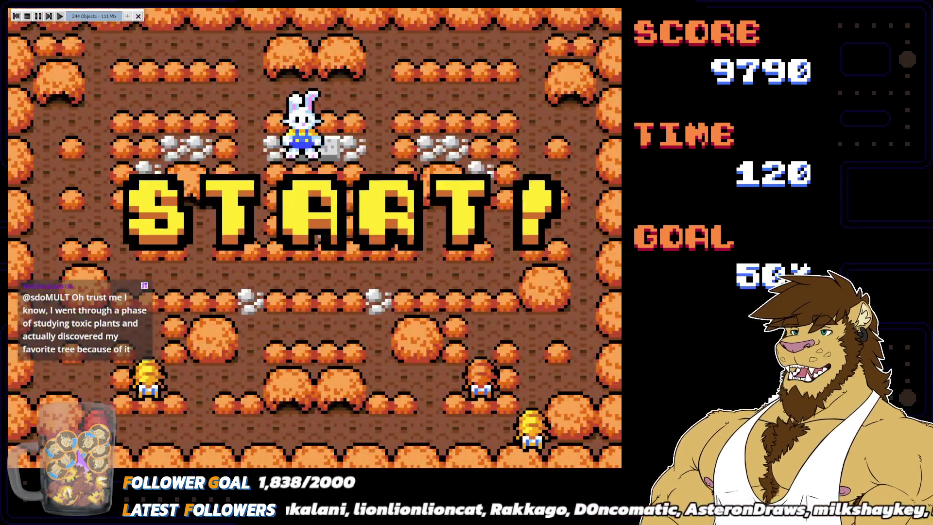
# Step: Start stage 1-2 by moving the bunny around the rows, planting pink flowers
pyautogui.press('Left')
pyautogui.press('Up')
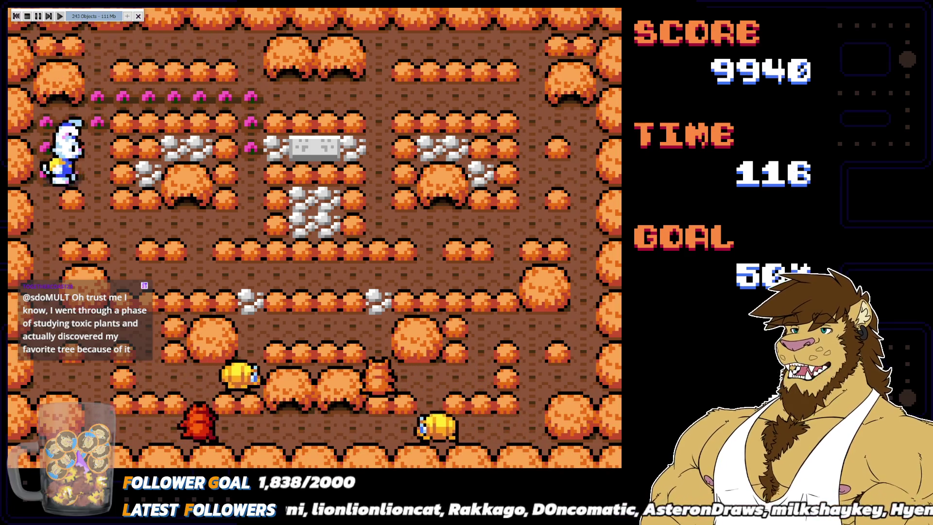
pyautogui.press('Down')
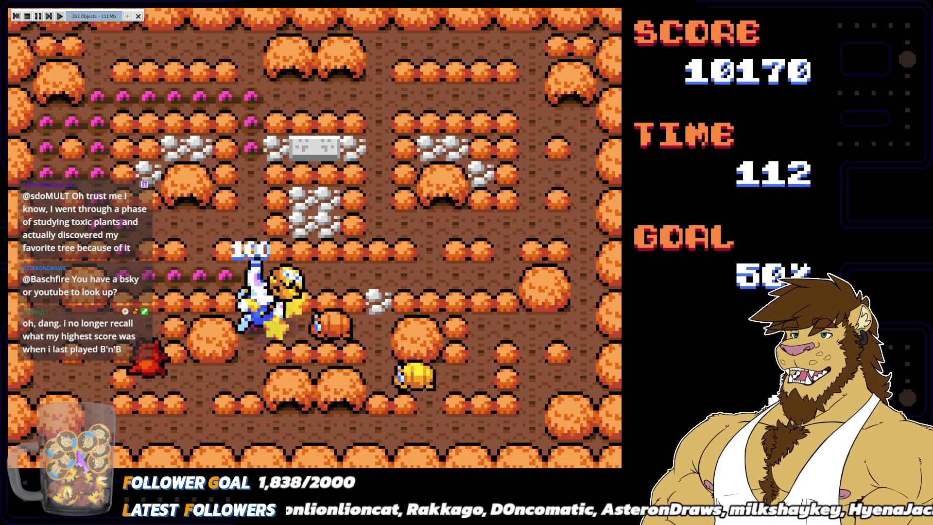
pyautogui.press('Right')
pyautogui.press('Down')
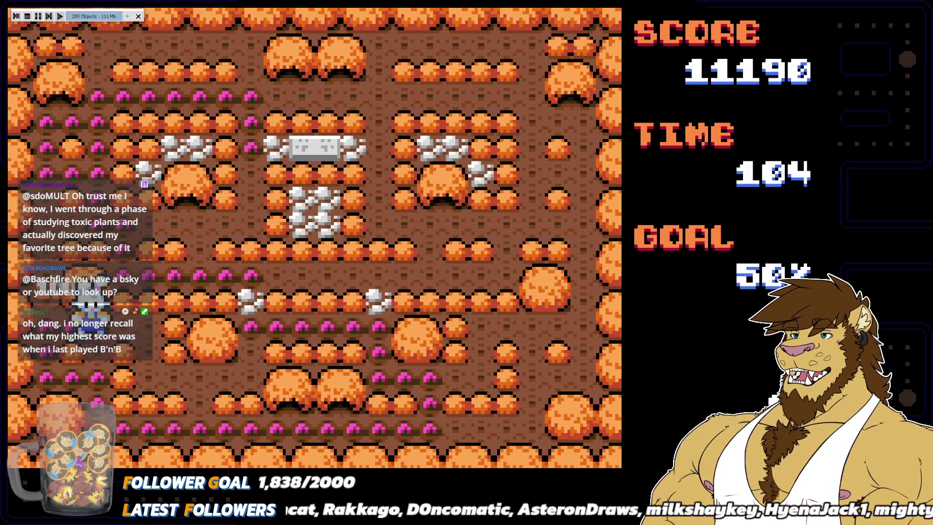
pyautogui.press('Right')
pyautogui.press('Down')
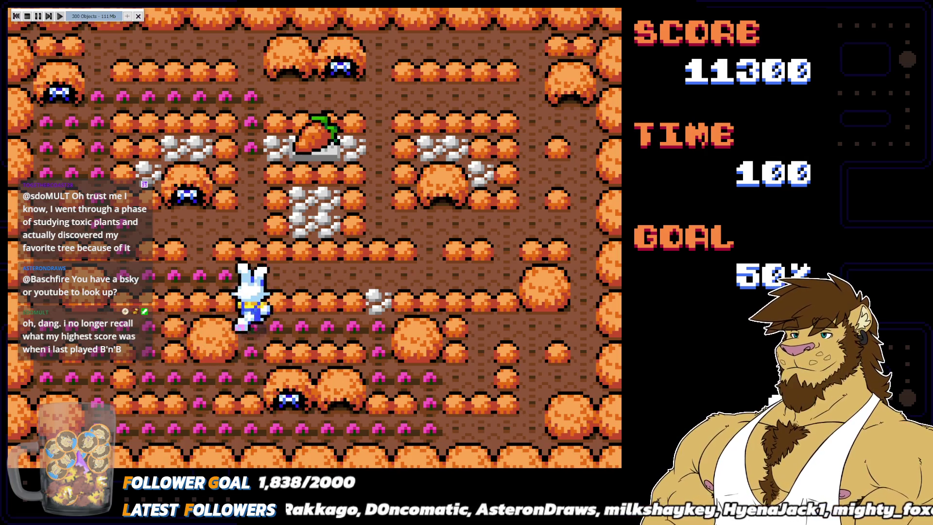
# Step: Steer the bunny to grab the carrot, then up to the top-left corner
pyautogui.press('Right')
pyautogui.press('Up')
pyautogui.press('Left')
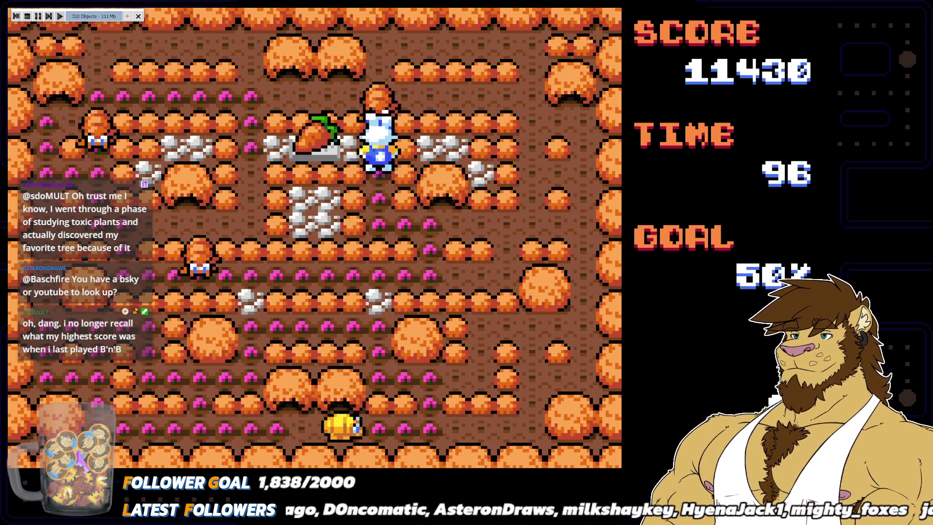
pyautogui.press('Up')
pyautogui.press('Left')
pyautogui.press('Up')
pyautogui.press('Left')
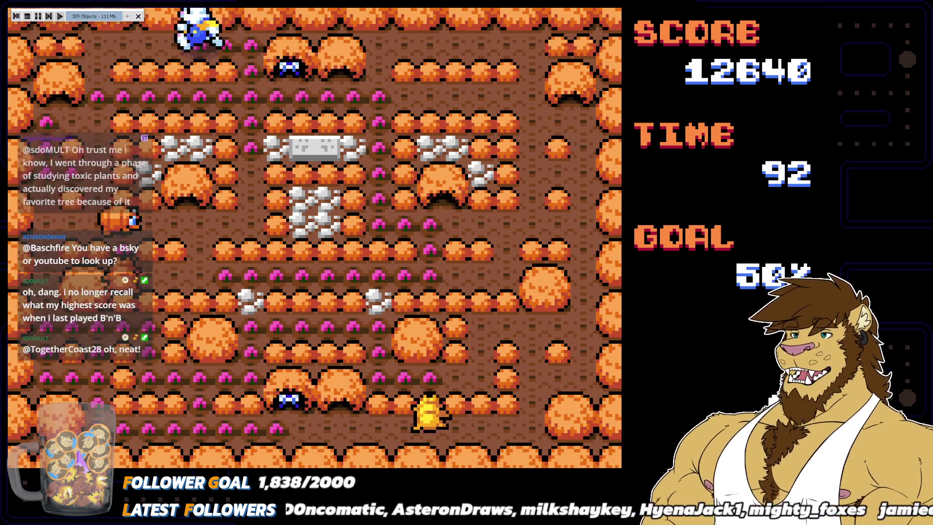
# Step: Bring the bunny down the left side, across to the lower right, and up beside the stone slab
pyautogui.press('Down')
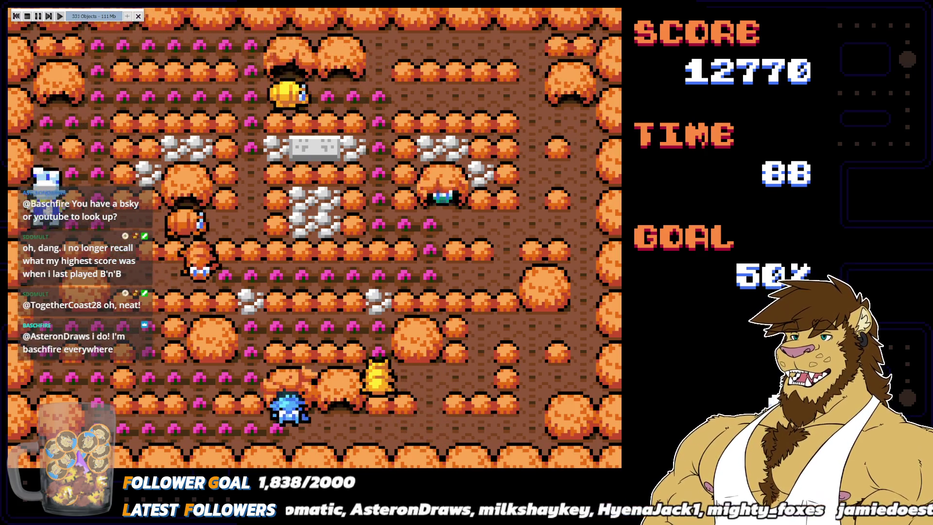
pyautogui.press('Left')
pyautogui.press('Down')
pyautogui.press('Up')
pyautogui.press('Right')
pyautogui.press('Right')
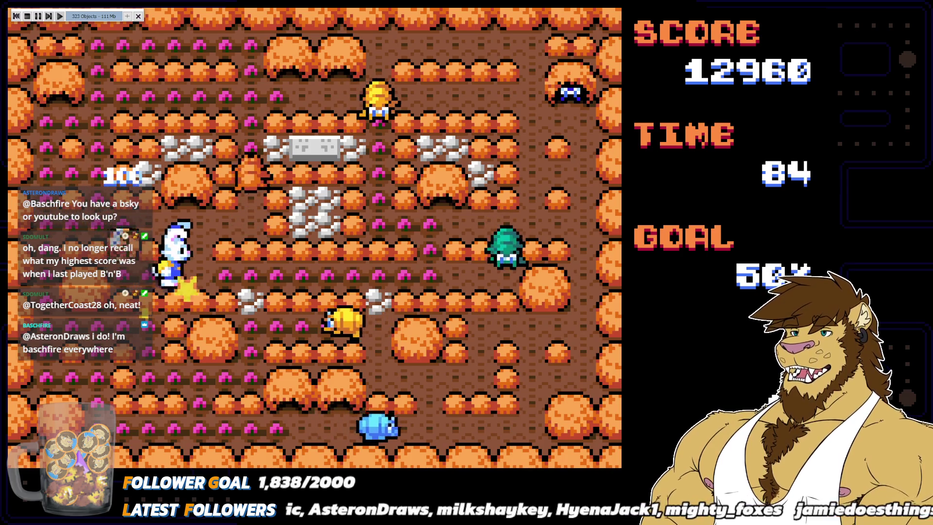
pyautogui.press('Up')
# Step: Shuttle the bunny between the top row and the spot beside the stone slab
pyautogui.press('Up')
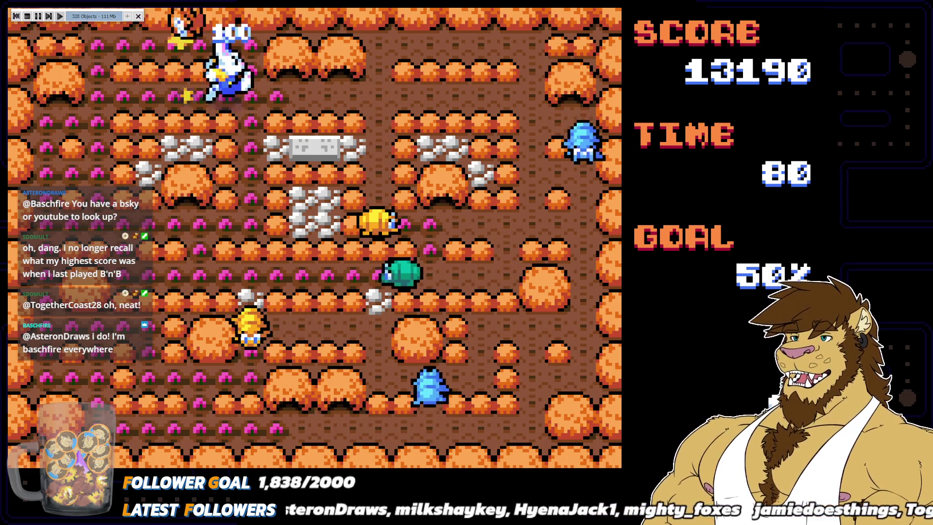
pyautogui.press('Right')
pyautogui.press('Down')
pyautogui.press('Up')
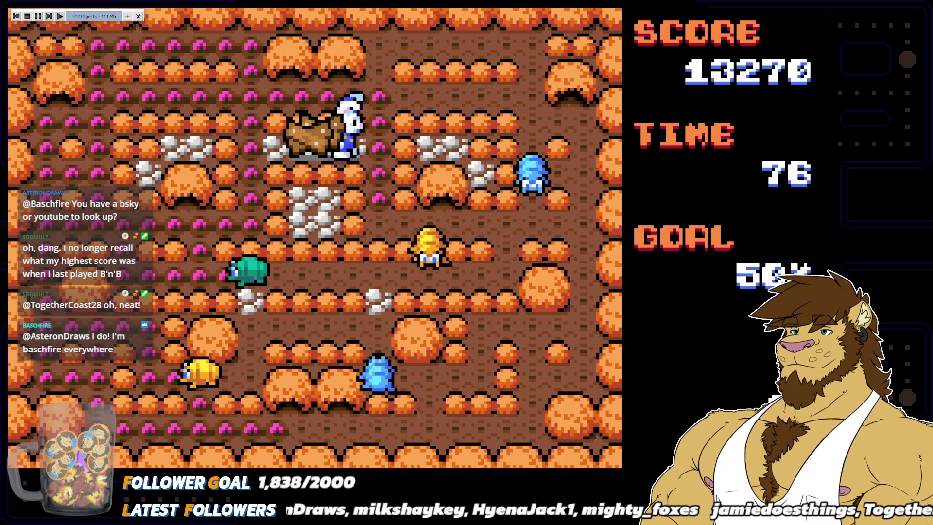
pyautogui.press('Left')
pyautogui.press('Down')
pyautogui.press('Up')
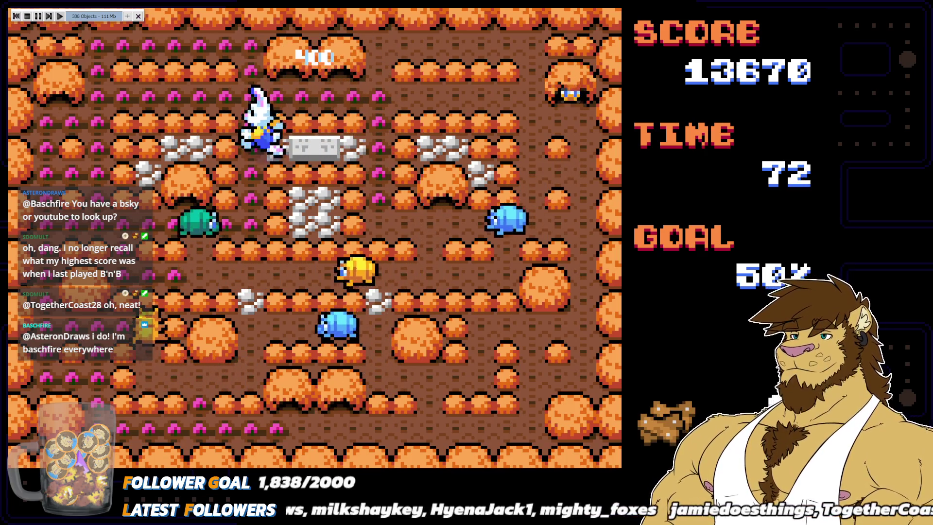
pyautogui.press('Right')
pyautogui.press('Down')
pyautogui.press('Left')
pyautogui.press('Left')
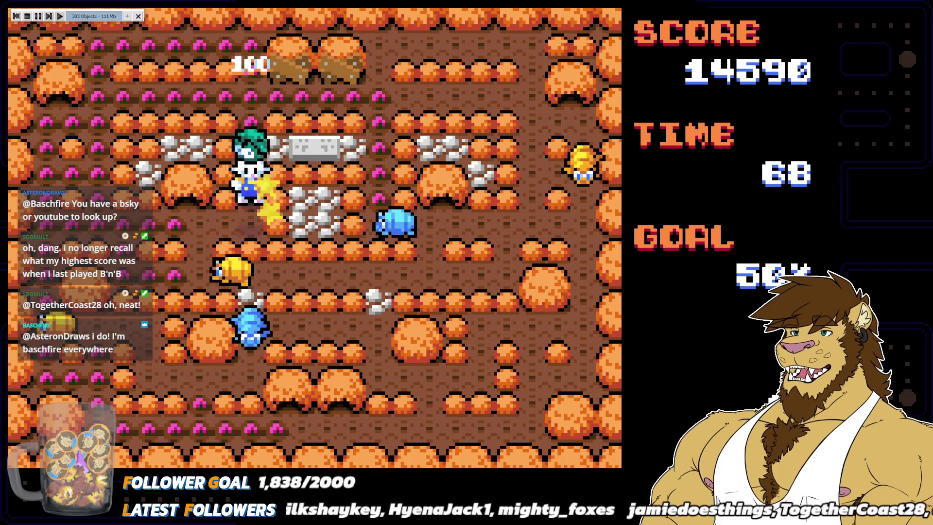
# Step: Move the bunny down two rows, right to mid-board, then along the top row
pyautogui.press('Down')
pyautogui.press('Right')
pyautogui.press('Right')
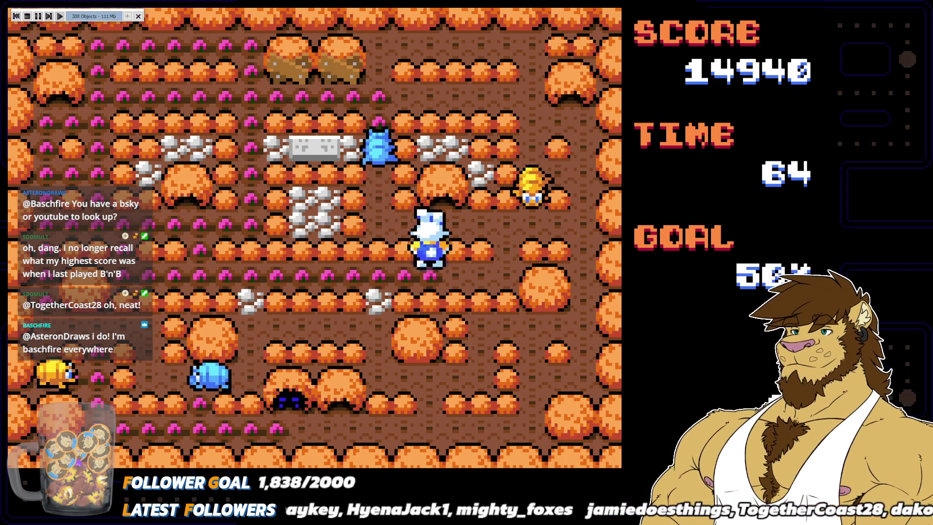
pyautogui.press('Up')
pyautogui.press('Left')
pyautogui.press('Up')
pyautogui.press('Right')
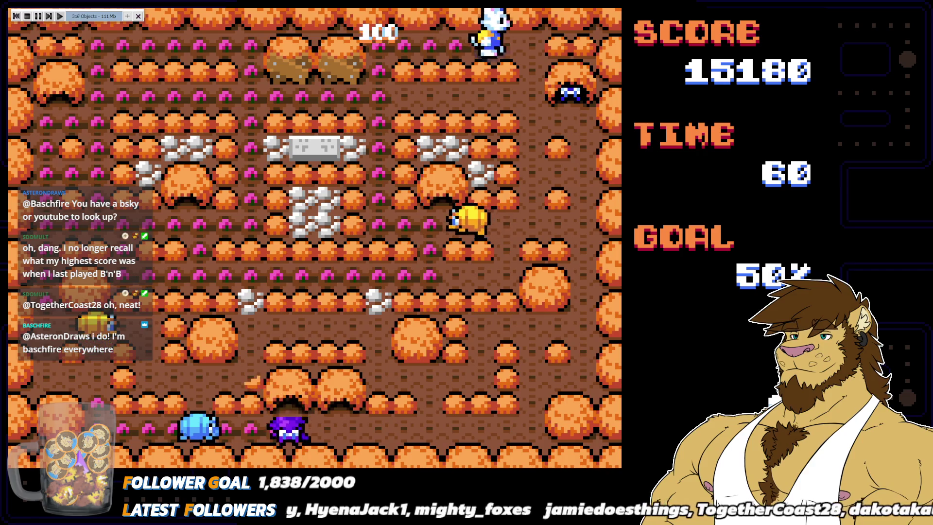
pyautogui.press('Down')
pyautogui.press('Right')
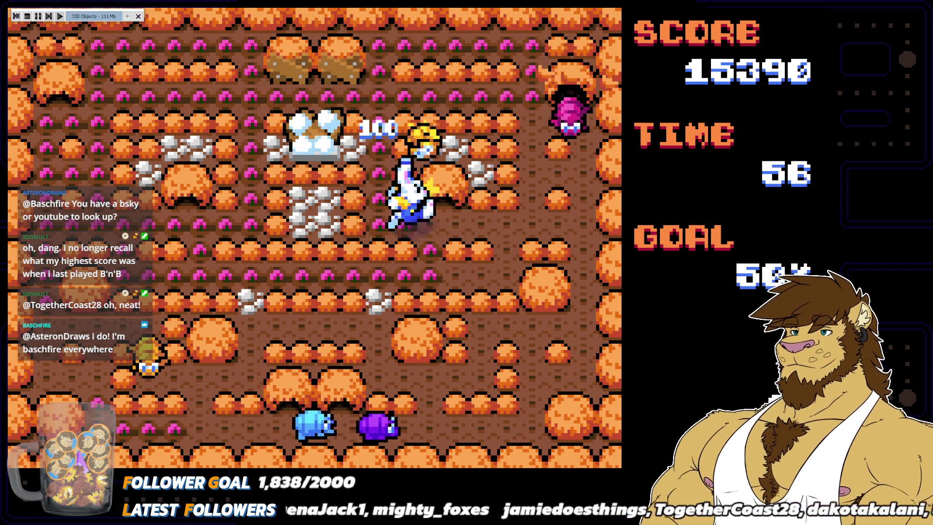
# Step: Steer the bunny back onto the slab, across to the top right, then toward the bottom bushes
pyautogui.press('Down')
pyautogui.press('Up')
pyautogui.press('Left')
pyautogui.press('Down')
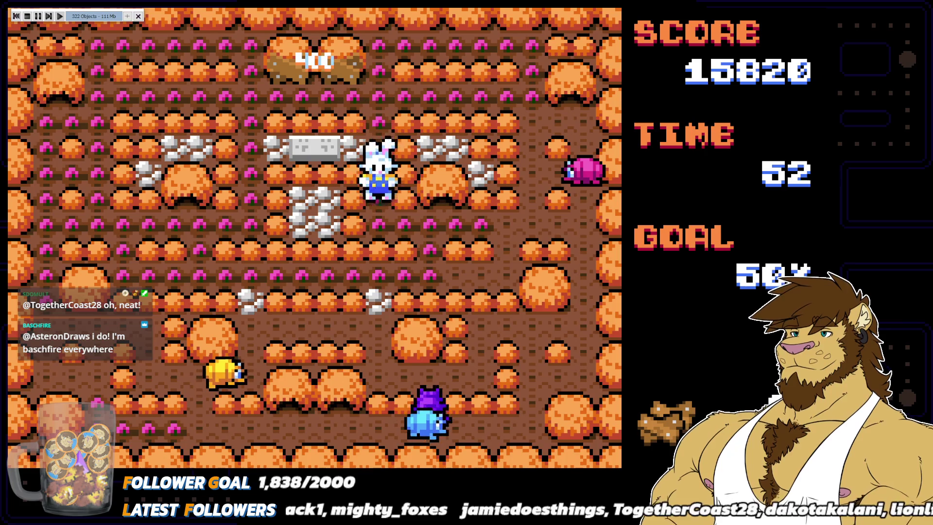
pyautogui.press('Right')
pyautogui.press('Up')
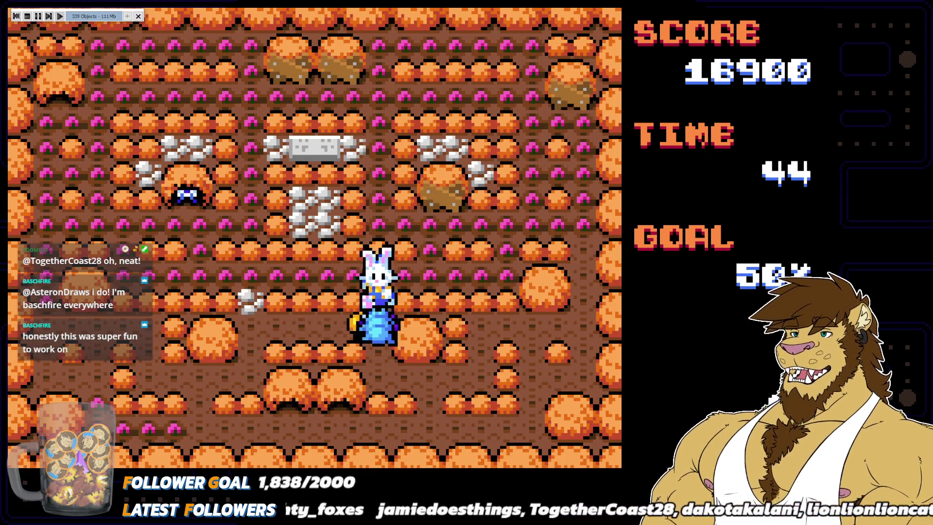
pyautogui.press('Left')
pyautogui.press('Down')
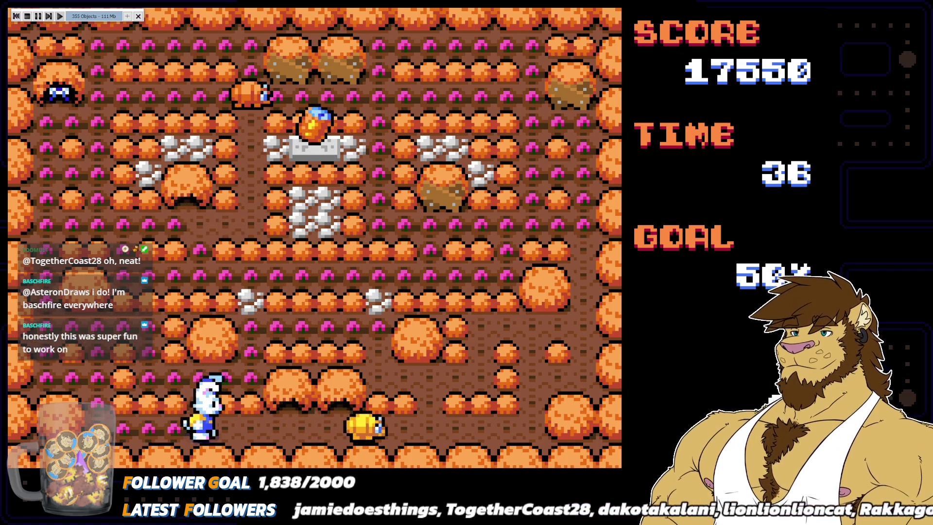
# Step: Move the bunny to mid-board while blasts go off, then dash up the left edge
pyautogui.press('Up')
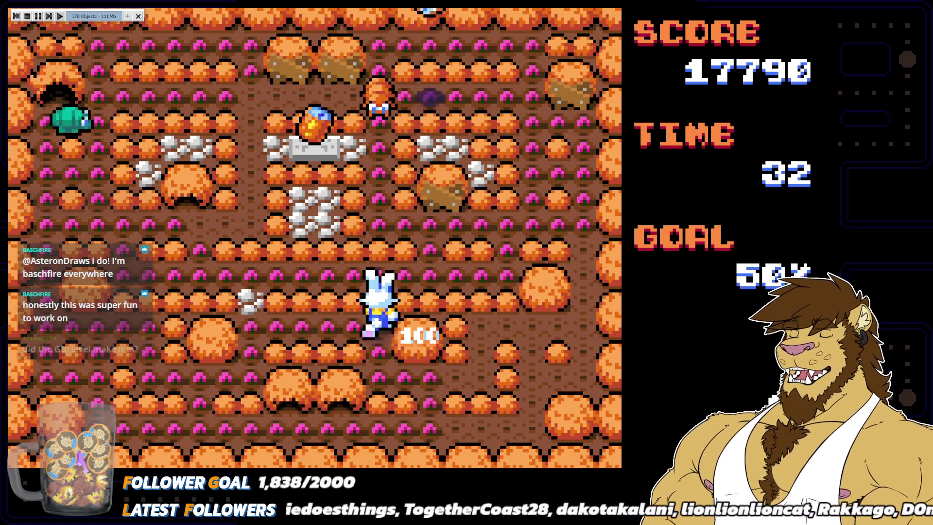
pyautogui.press('Left')
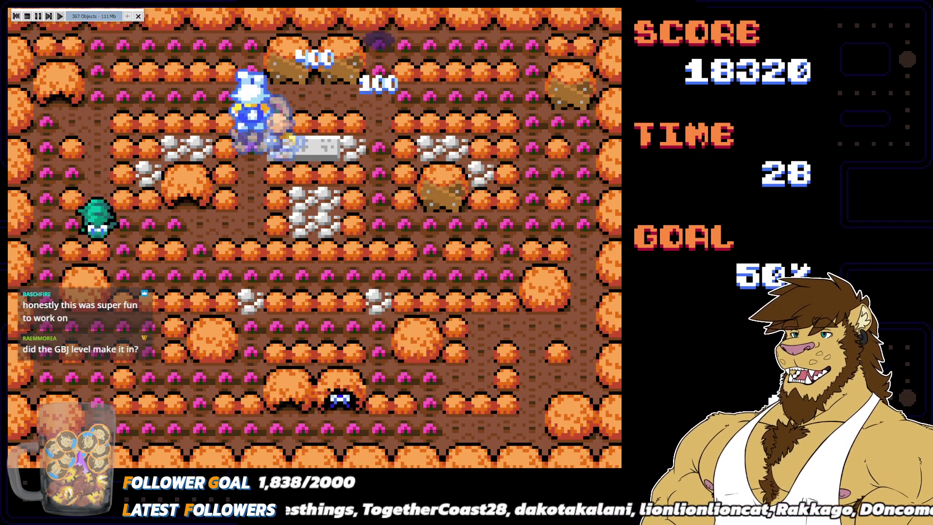
pyautogui.press('Right')
pyautogui.press('Left')
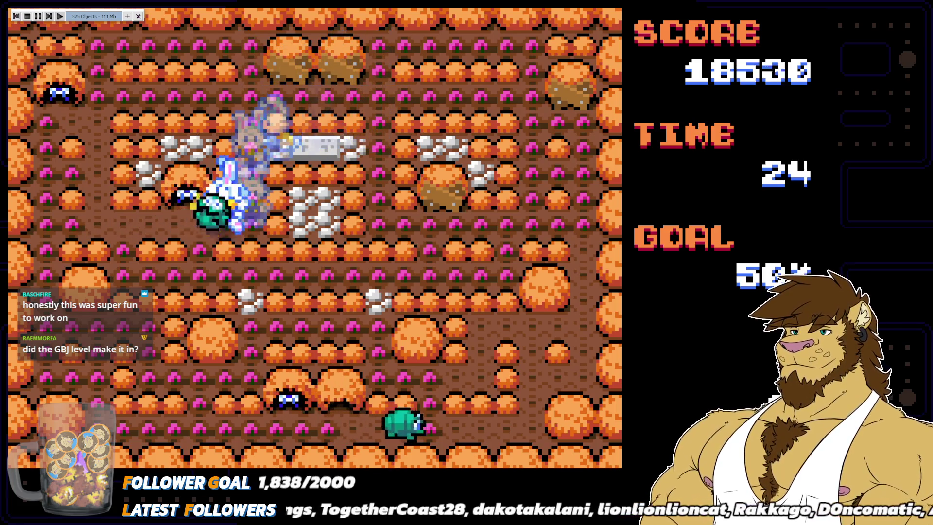
pyautogui.press('Up')
pyautogui.press('Right')
# Step: Dash the bunny around the left side down to the bottom as the round ends
pyautogui.press('Right')
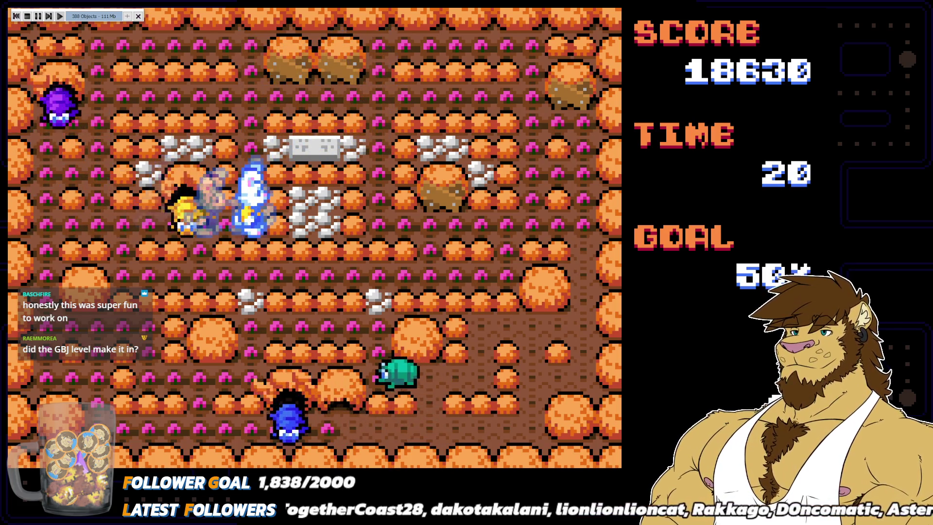
pyautogui.press('Left')
pyautogui.press('Up')
pyautogui.press('Down')
pyautogui.press('Right')
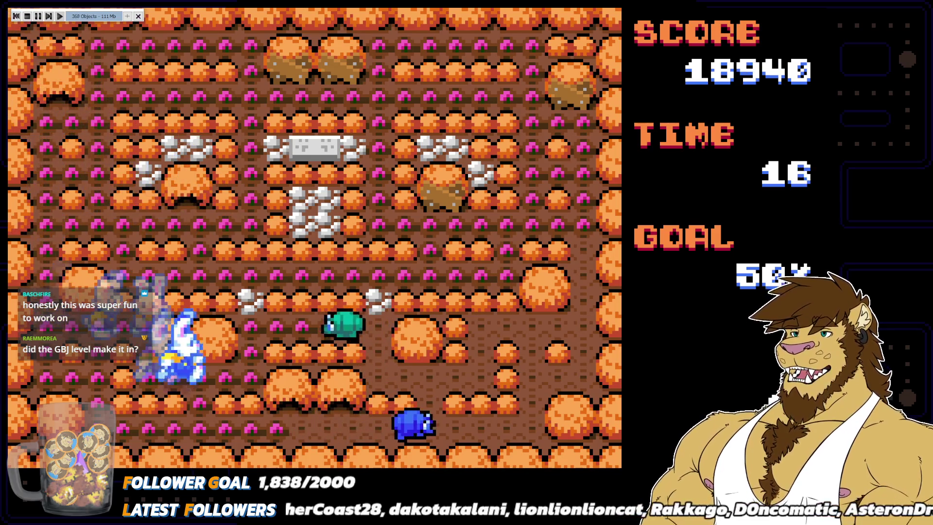
pyautogui.press('Up')
pyautogui.press('Down')
pyautogui.press('Left')
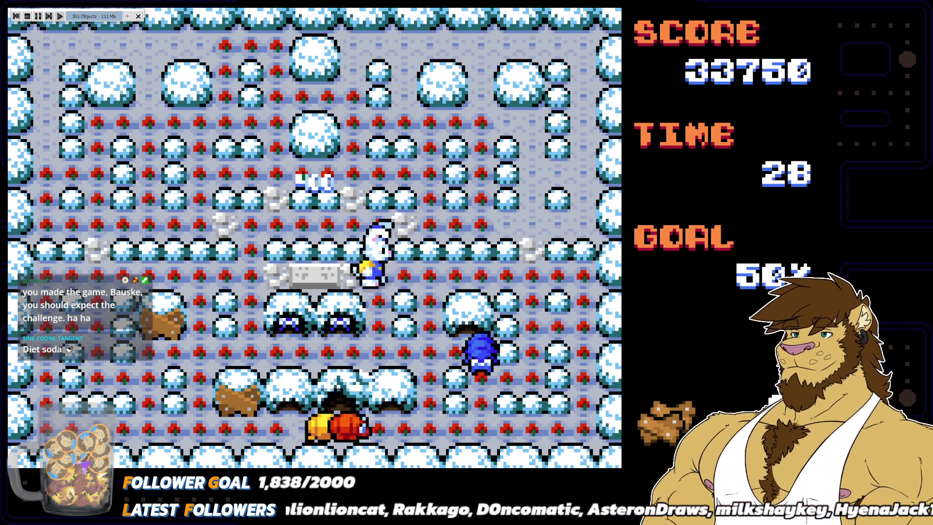
# Step: Move the bunny down to the lower row, then up to the middle-right area of the snow maze
pyautogui.press('Right')
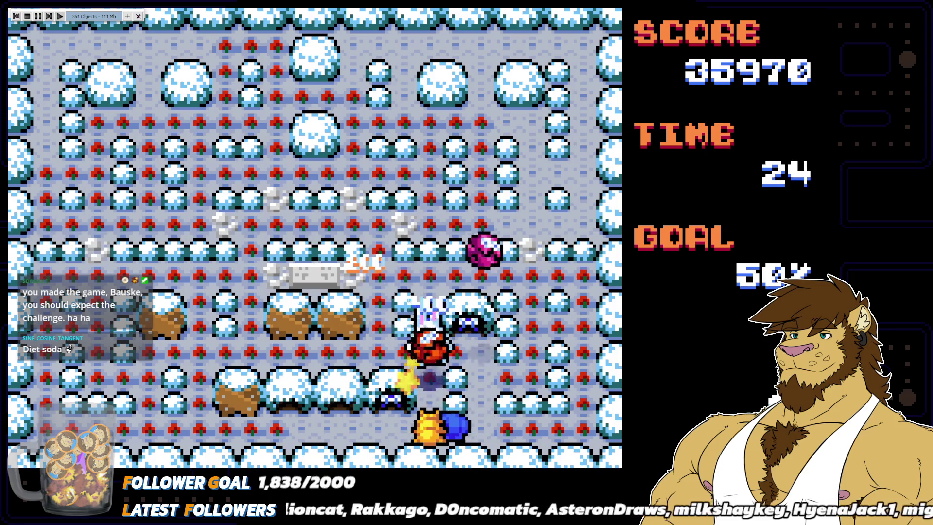
pyautogui.press('Down')
pyautogui.press('Left')
pyautogui.press('Right')
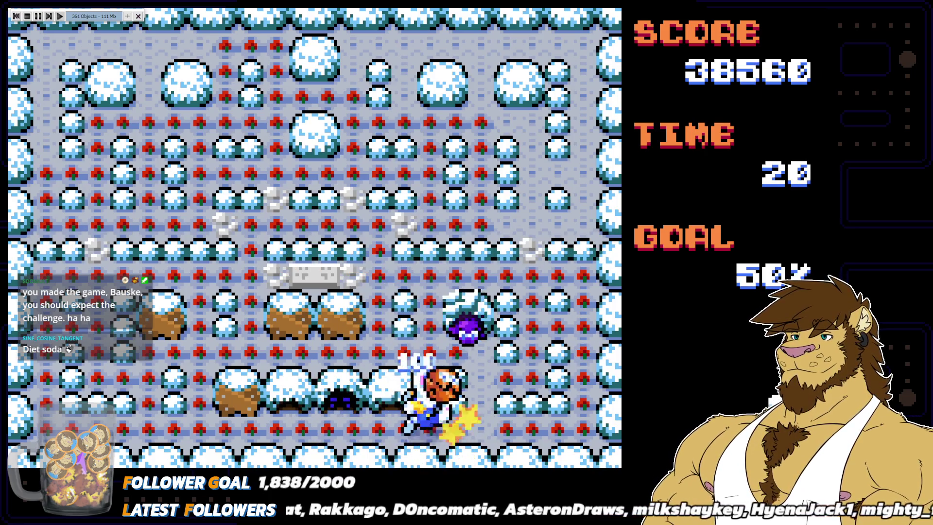
pyautogui.press('Up')
pyautogui.press('Left')
pyautogui.press('Right')
# Step: Take the bunny to the upper right, along the top row, then down the right side until time expires
pyautogui.press('Right')
pyautogui.press('Up')
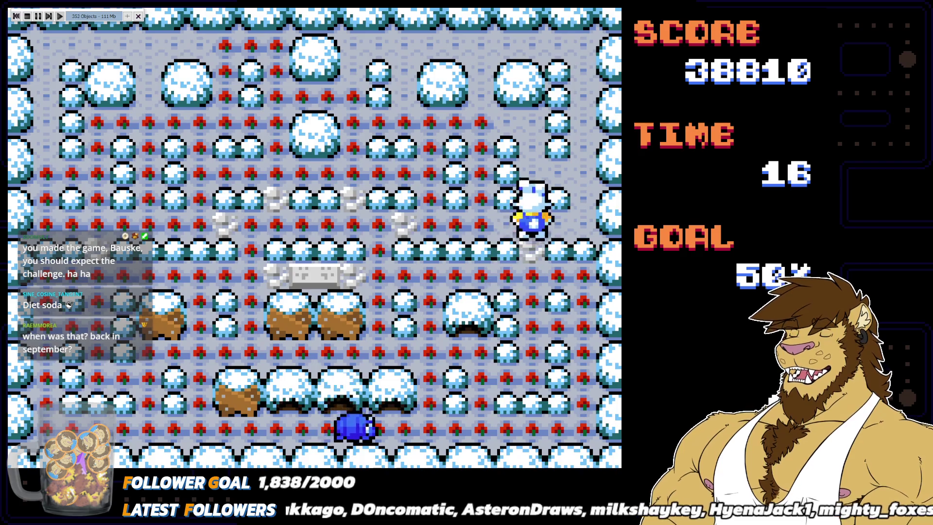
pyautogui.press('Right')
pyautogui.press('Up')
pyautogui.press('Right')
pyautogui.press('Up')
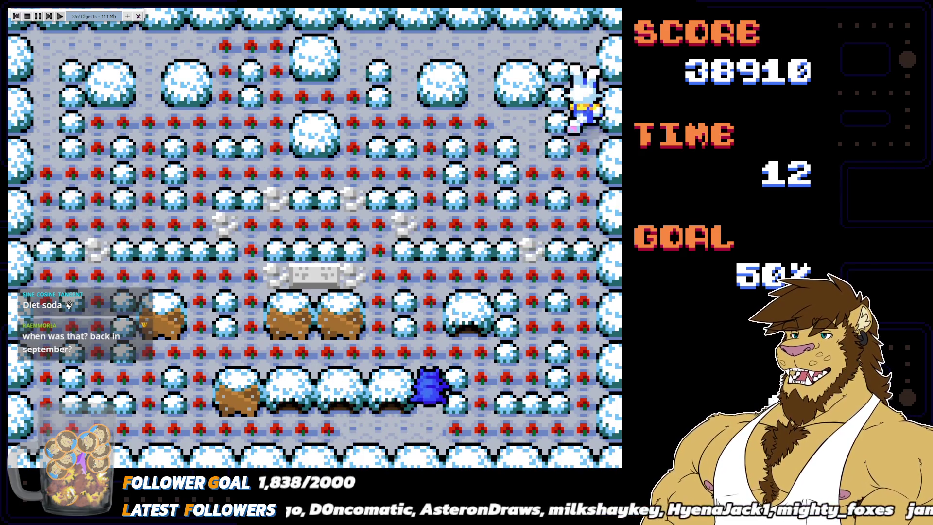
pyautogui.press('Left')
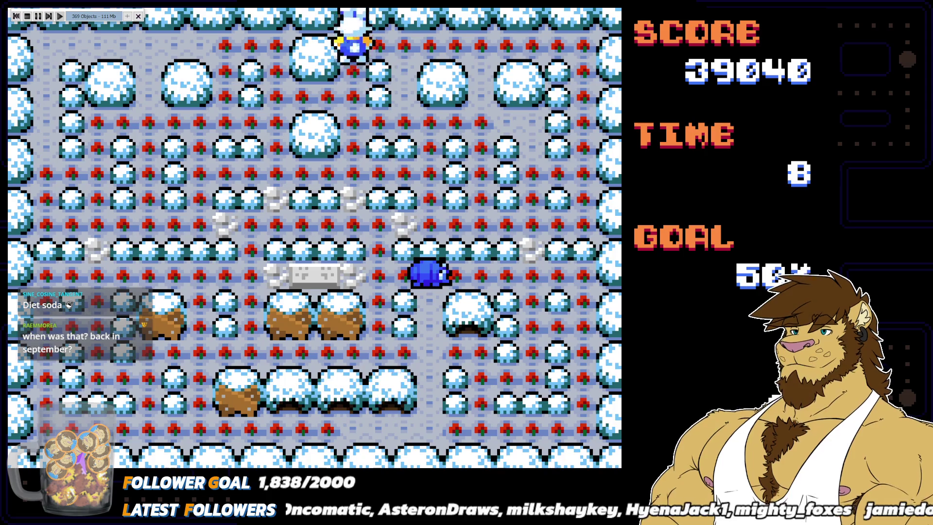
pyautogui.press('Down')
pyautogui.press('Right')
pyautogui.press('Right')
pyautogui.press('Down')
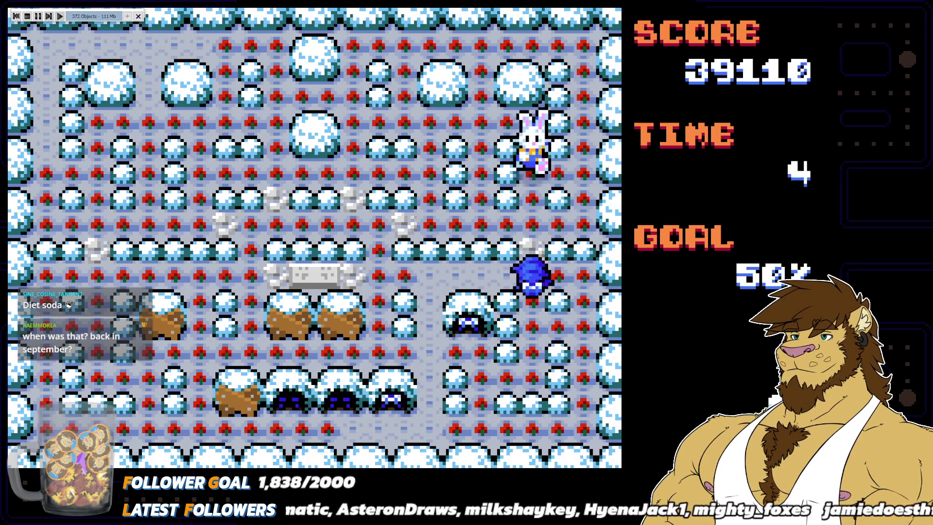
pyautogui.press('Left')
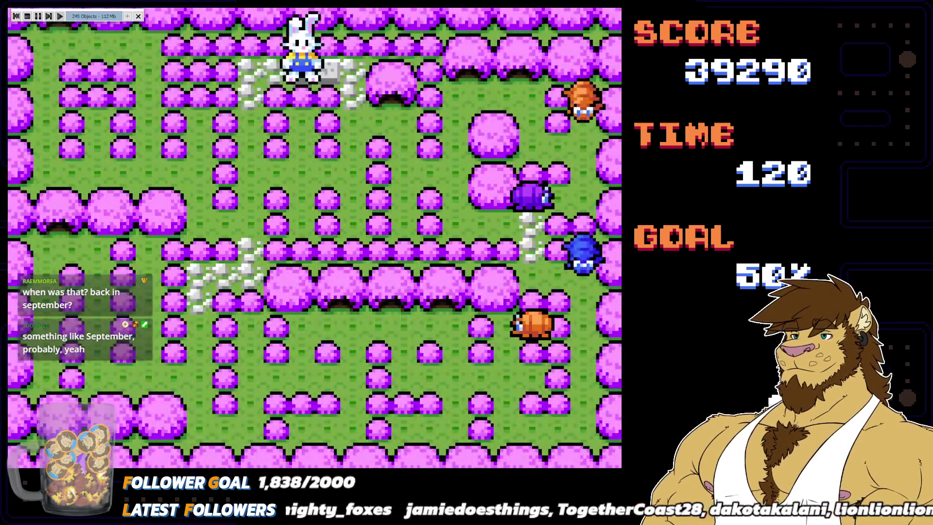
# Step: Walk the bunny through the garden maze leaving a trail, then up its column and back down
pyautogui.press('Right')
pyautogui.press('Down')
pyautogui.press('Left')
pyautogui.press('Down')
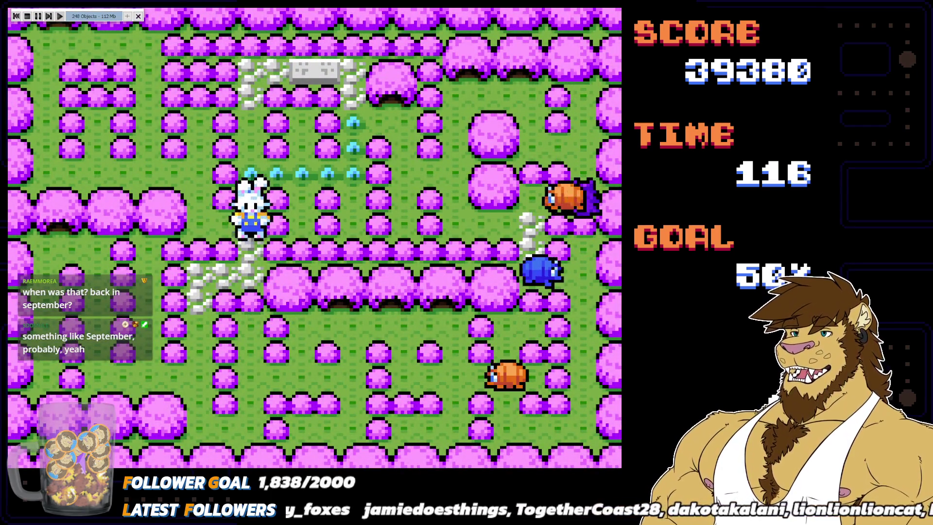
pyautogui.press('Down')
pyautogui.press('Up')
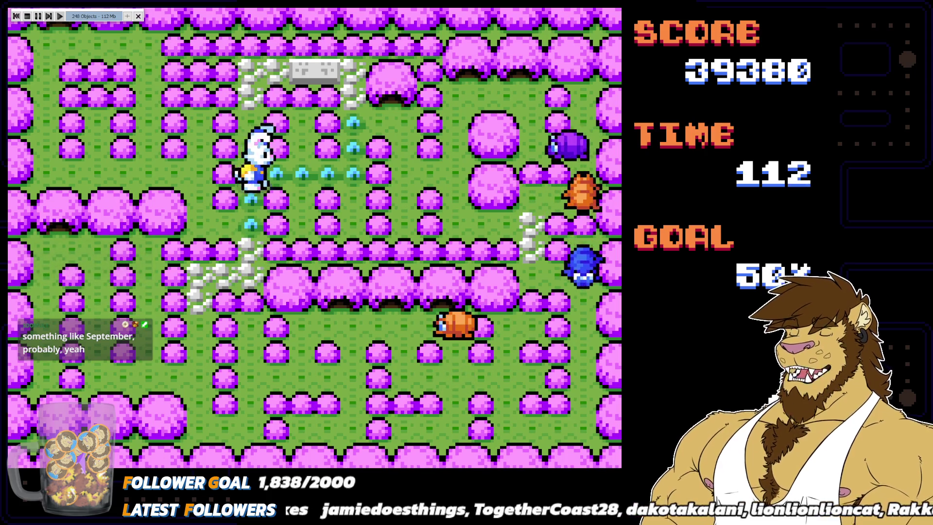
pyautogui.press('Right')
pyautogui.press('Up')
pyautogui.press('Down')
pyautogui.press('Down')
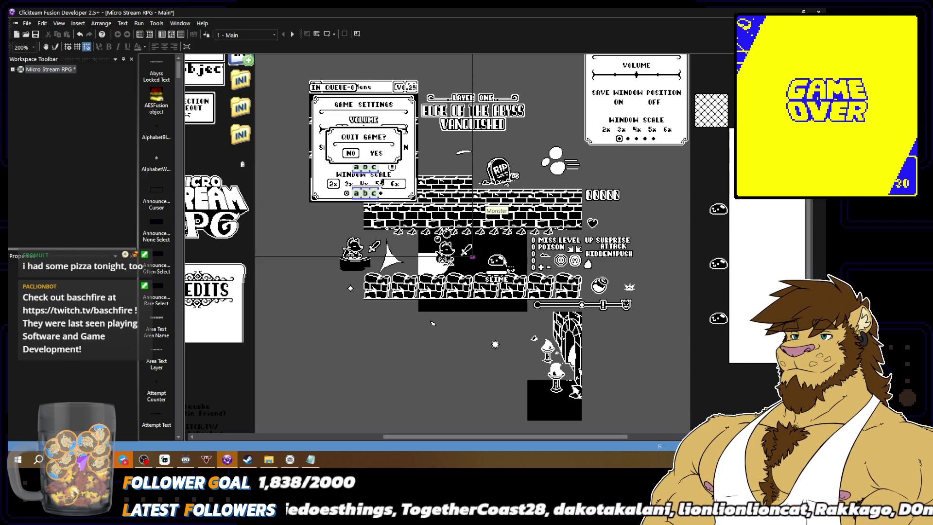
# Step: Open the object's sprite in the image editor and show another animation's upper-right direction
pyautogui.doubleClick(497, 261)
pyautogui.scroll(-5, 23, 423)
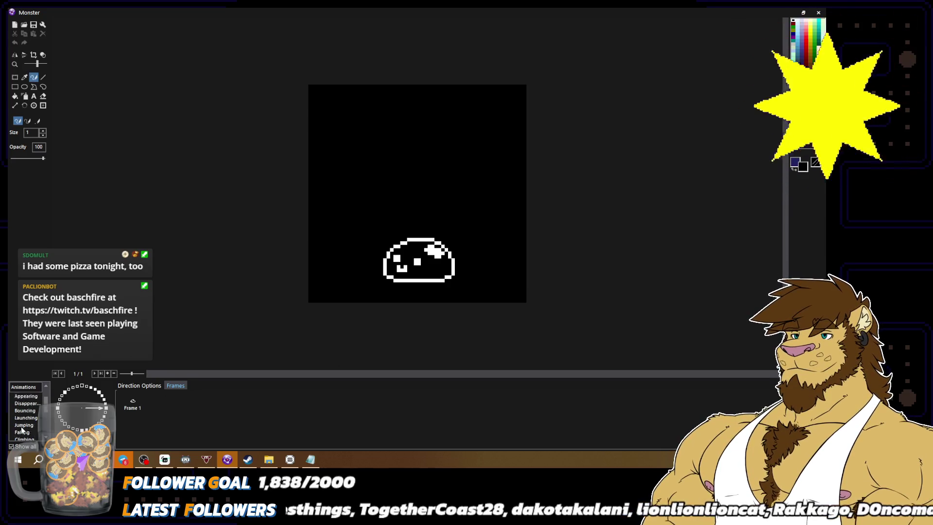
pyautogui.click(27, 419)
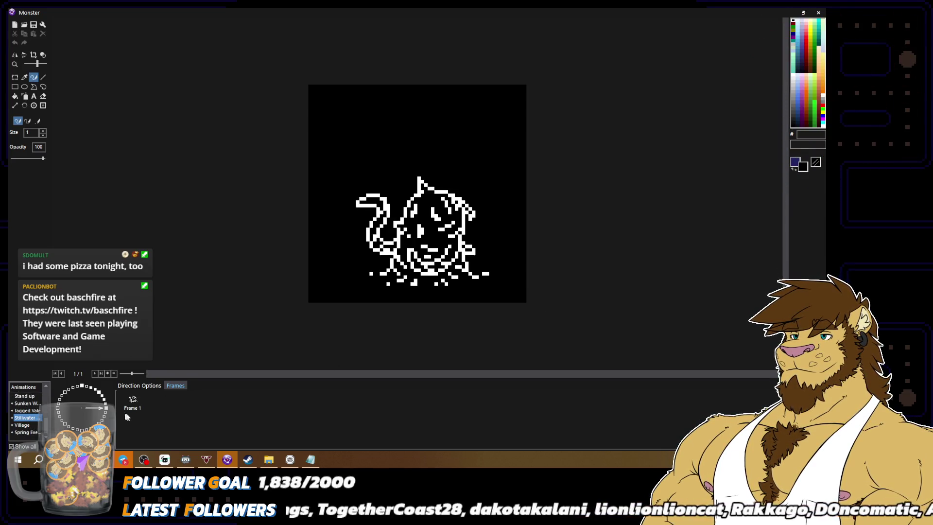
pyautogui.click(102, 397)
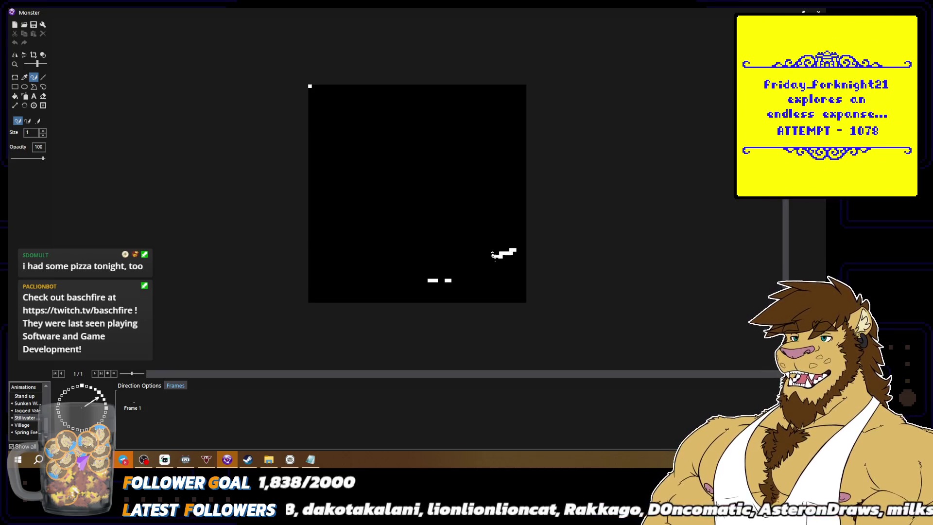
# Step: Draw the serpent's tail, curving body, head loop and a second neck line in white
pyautogui.moveTo(470, 276)
pyautogui.mouseDown()
pyautogui.moveTo(392, 273)
pyautogui.moveTo(393, 220)
pyautogui.moveTo(416, 185)
pyautogui.mouseUp()
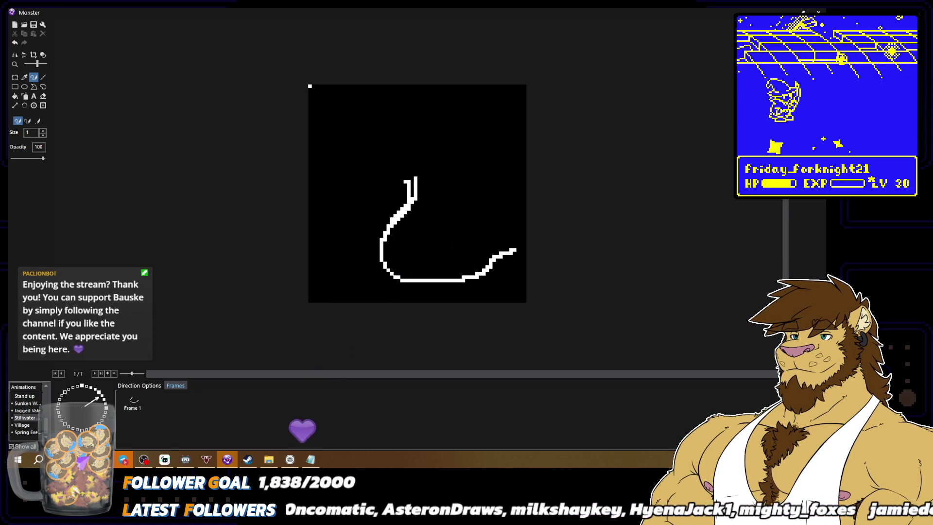
pyautogui.moveTo(373, 185)
pyautogui.mouseDown()
pyautogui.moveTo(405, 202)
pyautogui.moveTo(413, 162)
pyautogui.mouseUp()
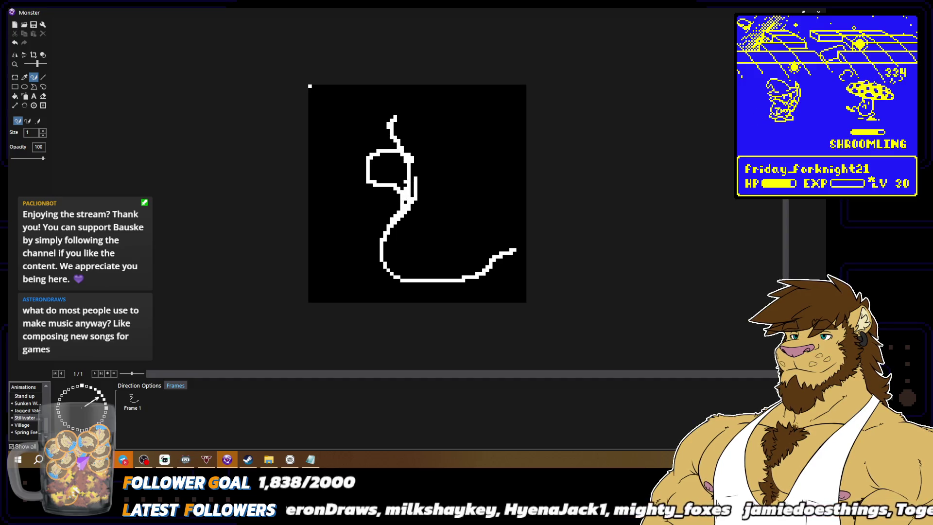
pyautogui.moveTo(395, 117)
pyautogui.mouseDown()
pyautogui.moveTo(414, 117)
pyautogui.moveTo(449, 138)
pyautogui.moveTo(451, 158)
pyautogui.mouseUp()
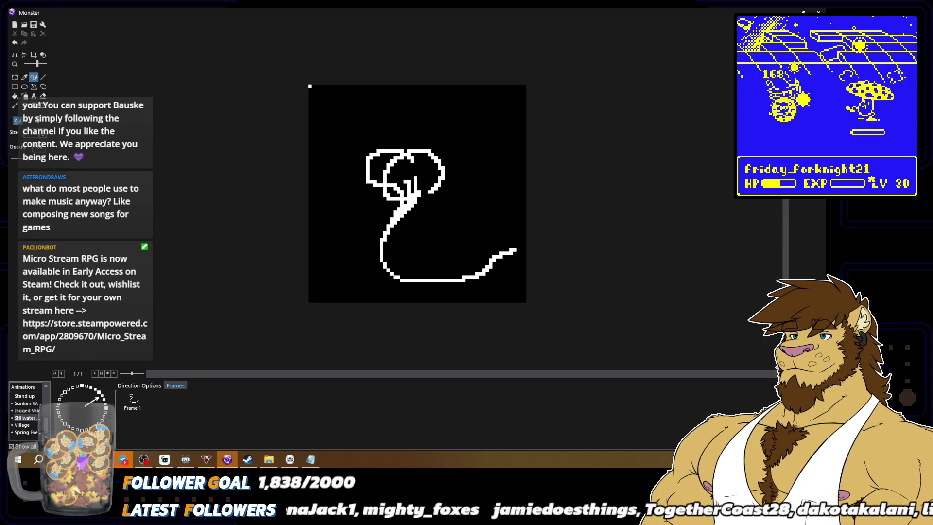
pyautogui.moveTo(439, 173)
pyautogui.mouseDown()
pyautogui.moveTo(430, 215)
pyautogui.moveTo(440, 245)
pyautogui.moveTo(501, 240)
pyautogui.moveTo(516, 259)
pyautogui.mouseUp()
pyautogui.moveTo(426, 246); pyautogui.dragTo(436, 250)
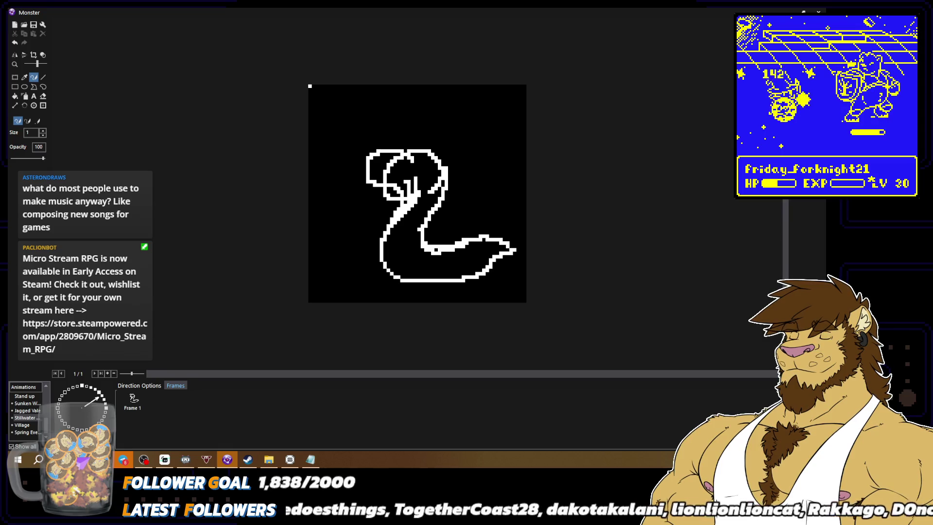
# Step: Outline the lower body, join the head loops, add a second neck, and swap vertical marks for an eye dash
pyautogui.moveTo(349, 171)
pyautogui.mouseDown()
pyautogui.moveTo(353, 212)
pyautogui.moveTo(398, 199)
pyautogui.mouseUp()
pyautogui.moveTo(347, 183); pyautogui.dragTo(382, 145)
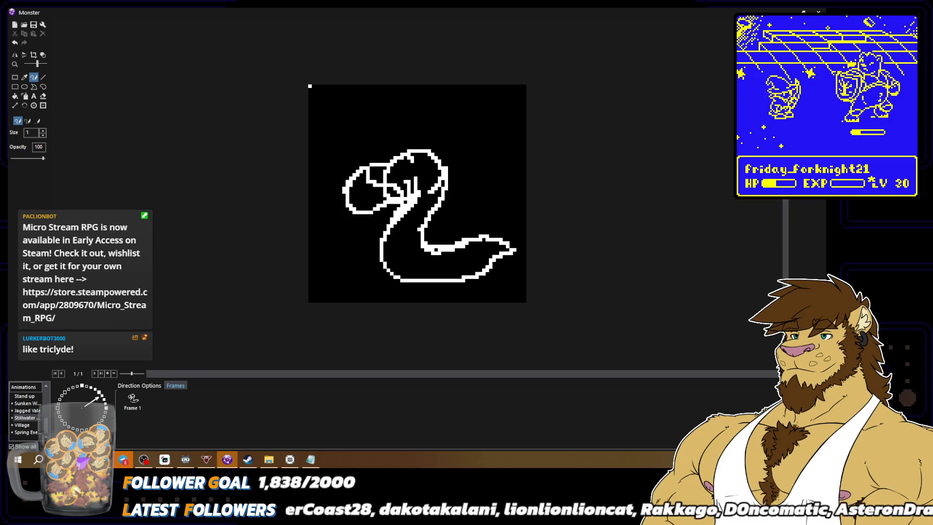
pyautogui.moveTo(370, 167); pyautogui.dragTo(368, 183)
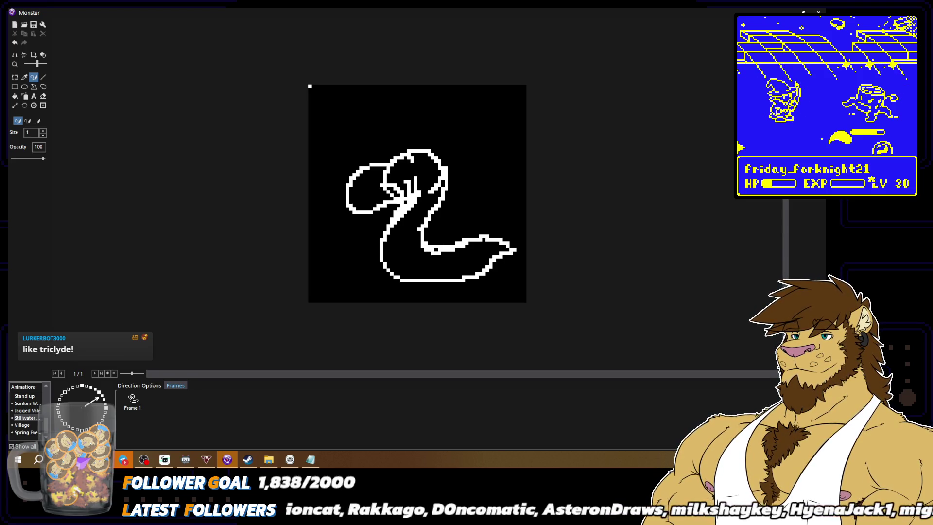
pyautogui.moveTo(462, 212)
pyautogui.mouseDown()
pyautogui.moveTo(494, 162)
pyautogui.moveTo(472, 142)
pyautogui.moveTo(458, 145)
pyautogui.moveTo(449, 190)
pyautogui.mouseUp()
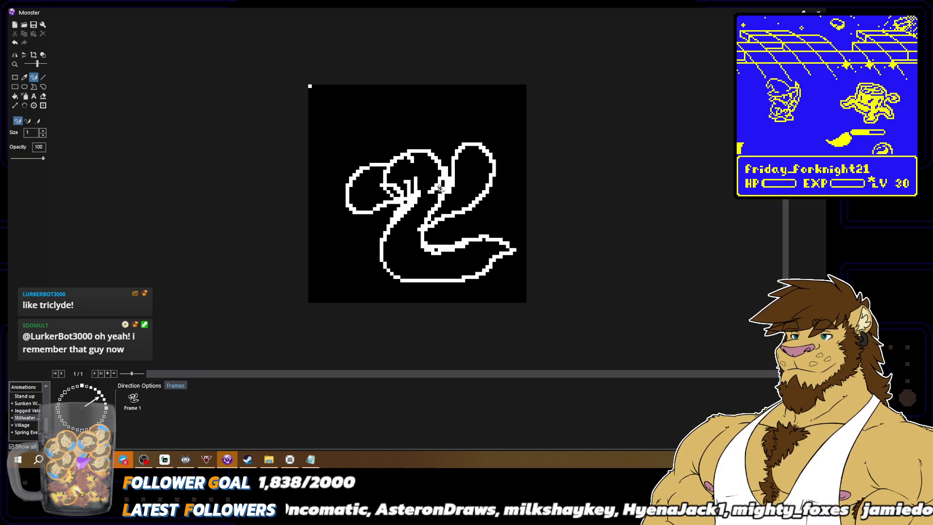
pyautogui.hotkey('ctrl', 'z')
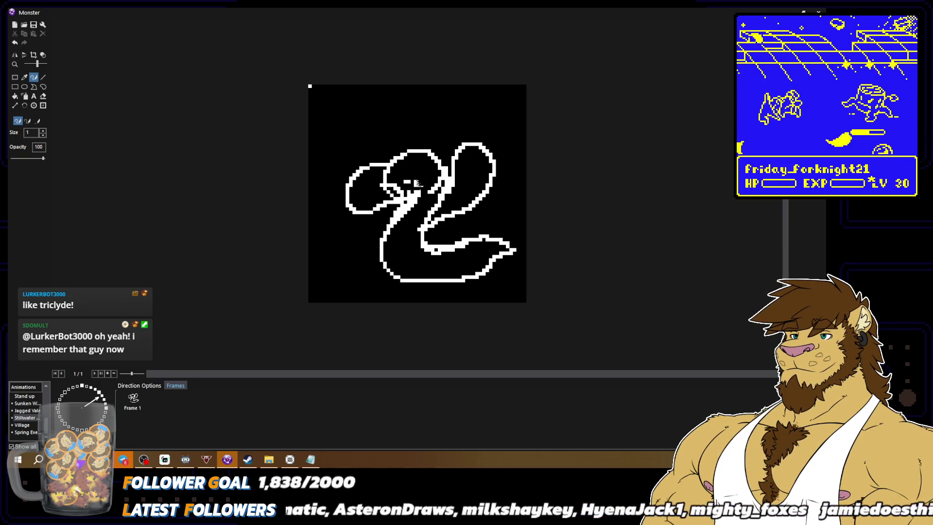
pyautogui.moveTo(404, 181); pyautogui.dragTo(411, 181)
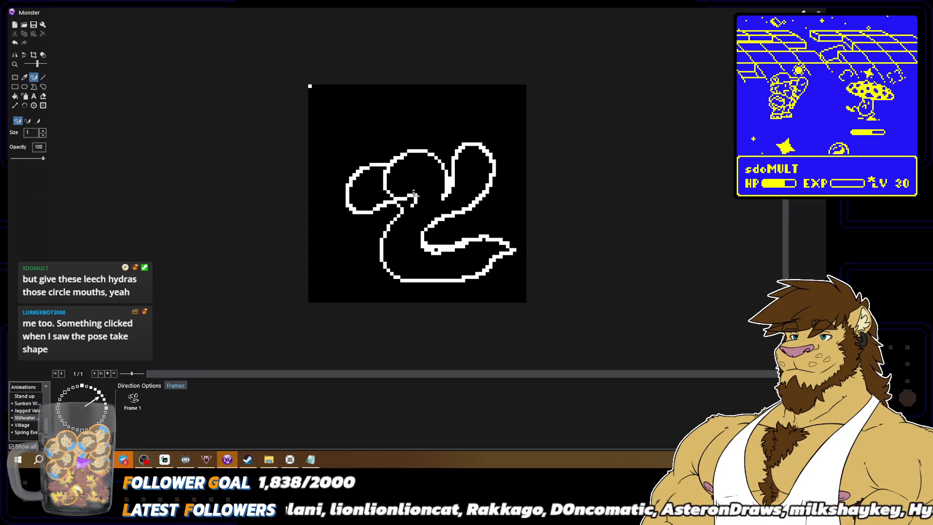
# Step: Extend the inner neck curve downward and draw an eye mark inside the left head
pyautogui.scroll(-2, 486, 242)
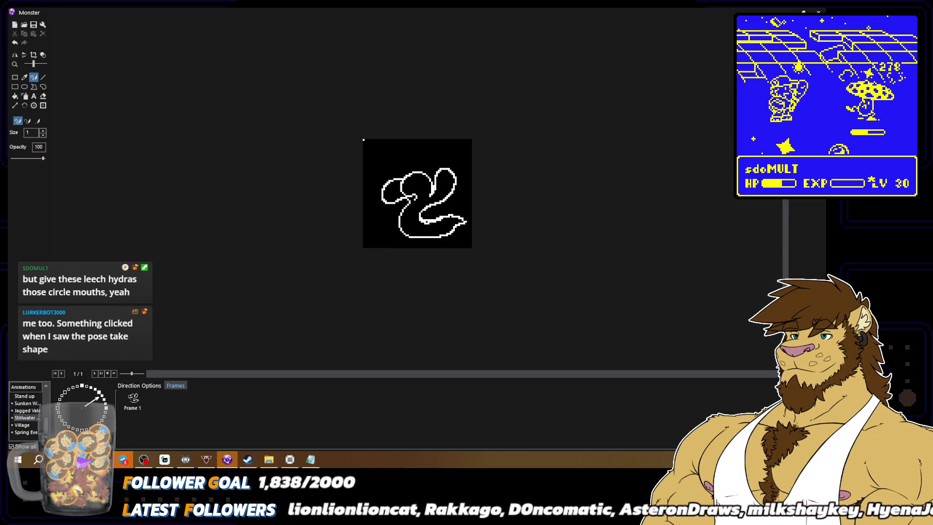
pyautogui.scroll(1, 485, 241)
pyautogui.scroll(1, 464, 193)
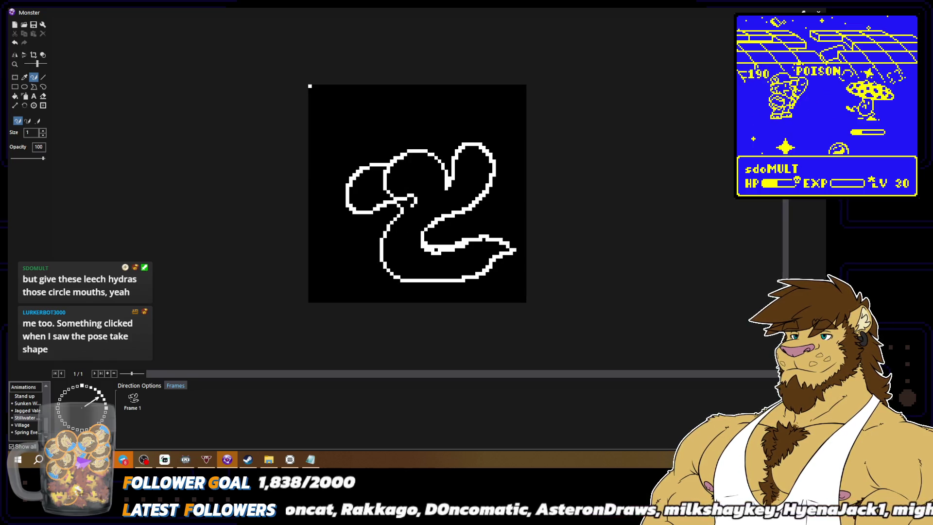
pyautogui.moveTo(446, 187); pyautogui.dragTo(439, 196)
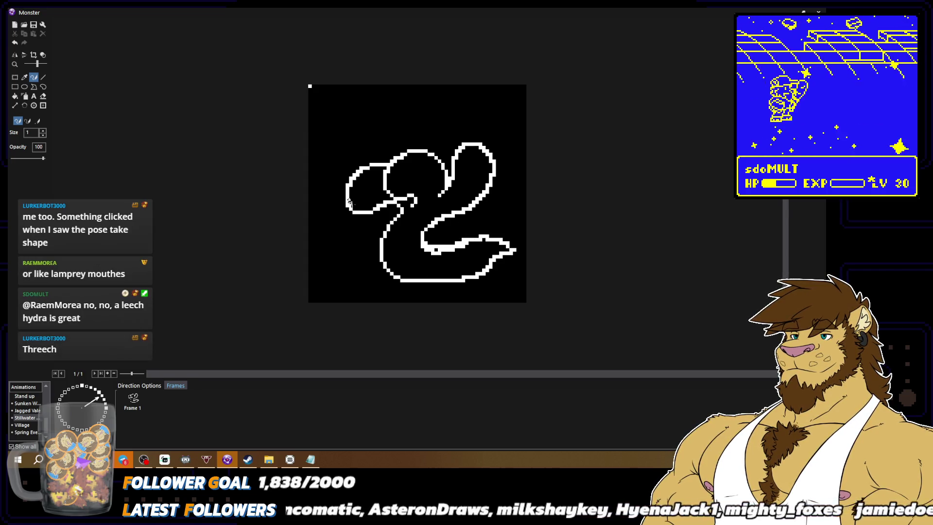
pyautogui.moveTo(370, 192)
pyautogui.mouseDown()
pyautogui.moveTo(379, 196)
pyautogui.moveTo(355, 199)
pyautogui.mouseUp()
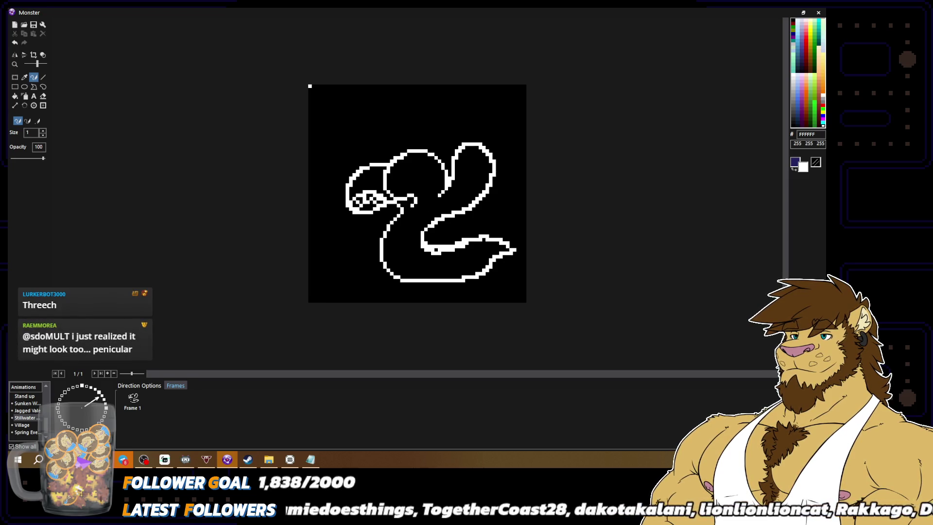
# Step: Touch up the snake's eye, erasing some pixels in black and adding white ones
pyautogui.moveTo(380, 204); pyautogui.dragTo(368, 213)
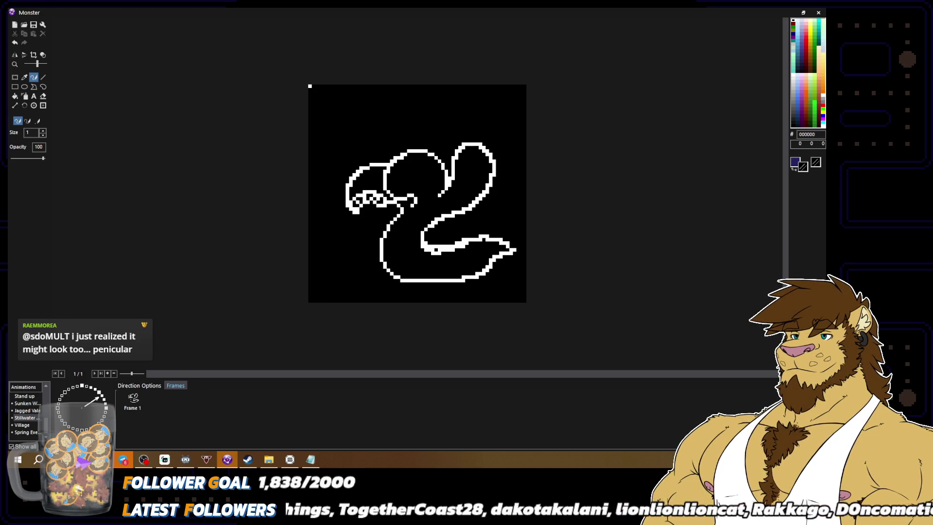
pyautogui.press('x')
pyautogui.moveTo(370, 209); pyautogui.dragTo(380, 210)
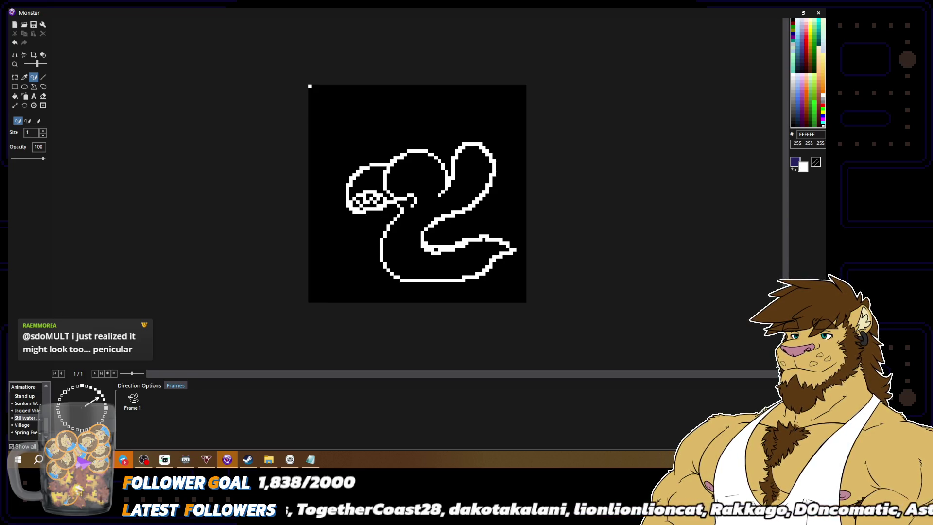
pyautogui.scroll(-2, 391, 224)
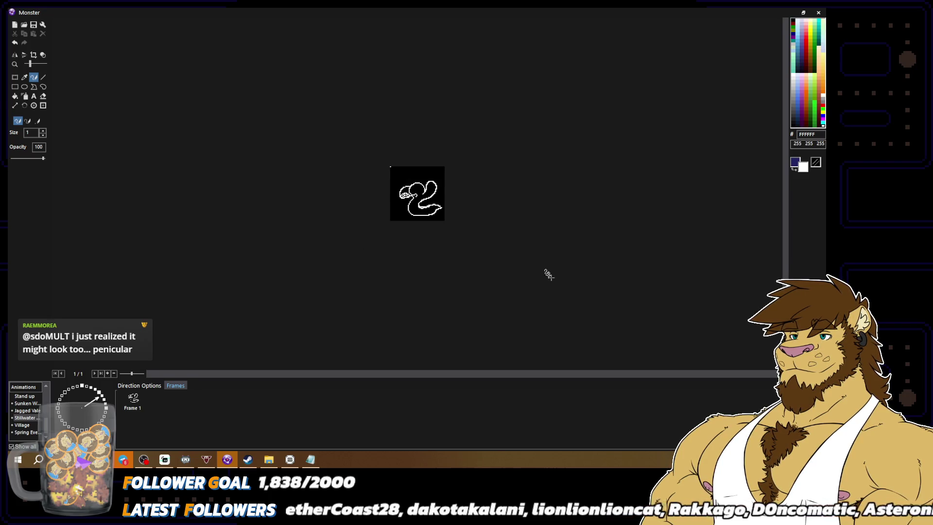
pyautogui.scroll(2, 417, 193)
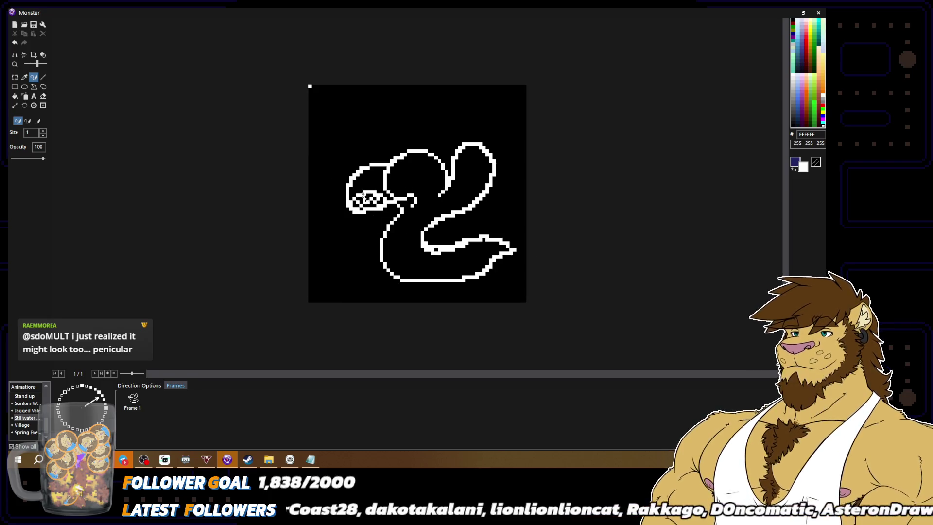
pyautogui.press('x')
pyautogui.press('x')
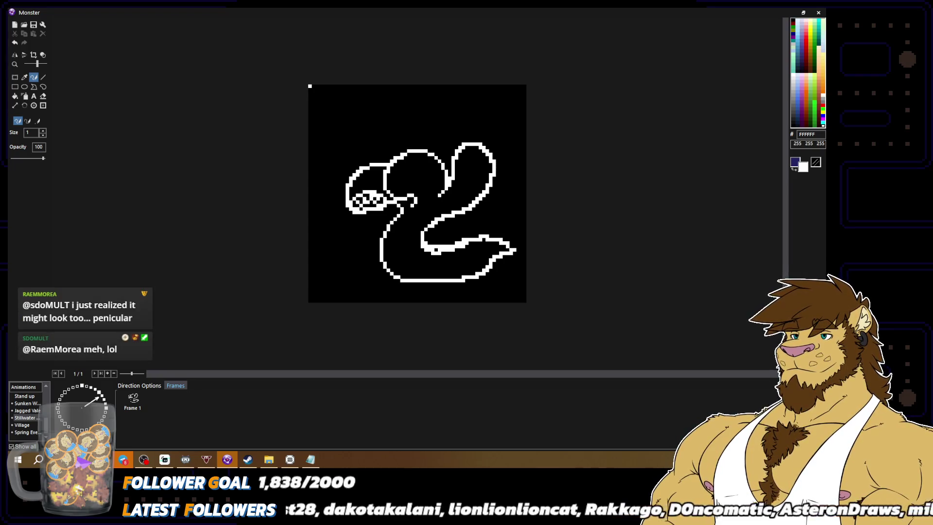
pyautogui.click(371, 196)
pyautogui.press('x')
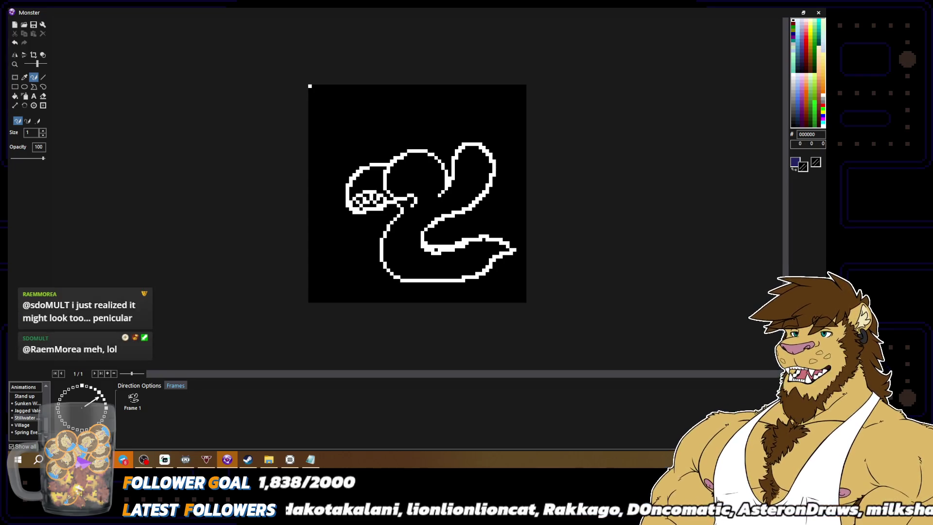
pyautogui.click(372, 196)
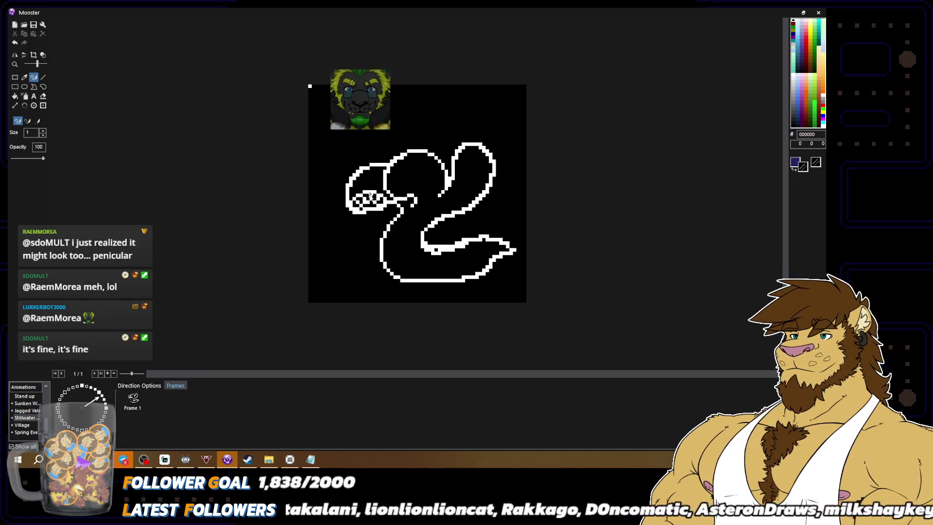
pyautogui.press('x')
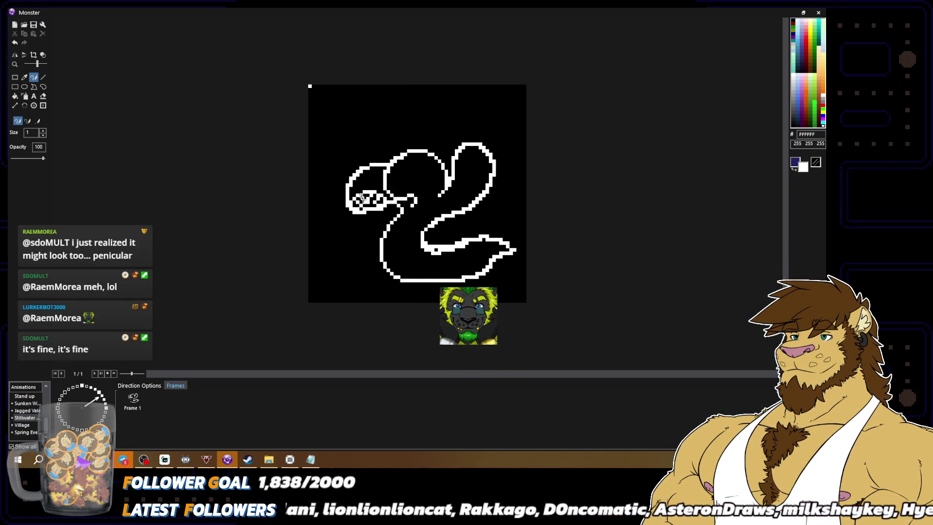
# Step: Alternate black and white pixel detail to form the checkered teeth in the left head loop
pyautogui.press('x')
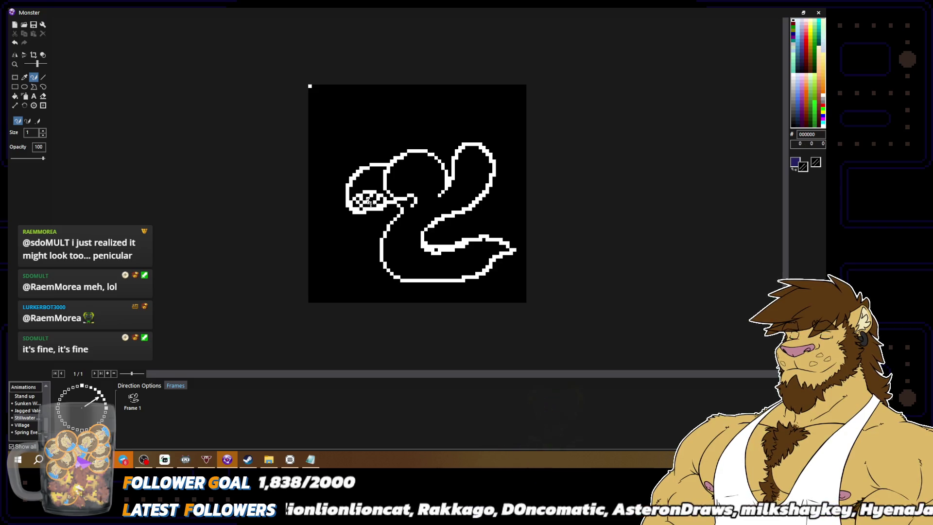
pyautogui.press('x')
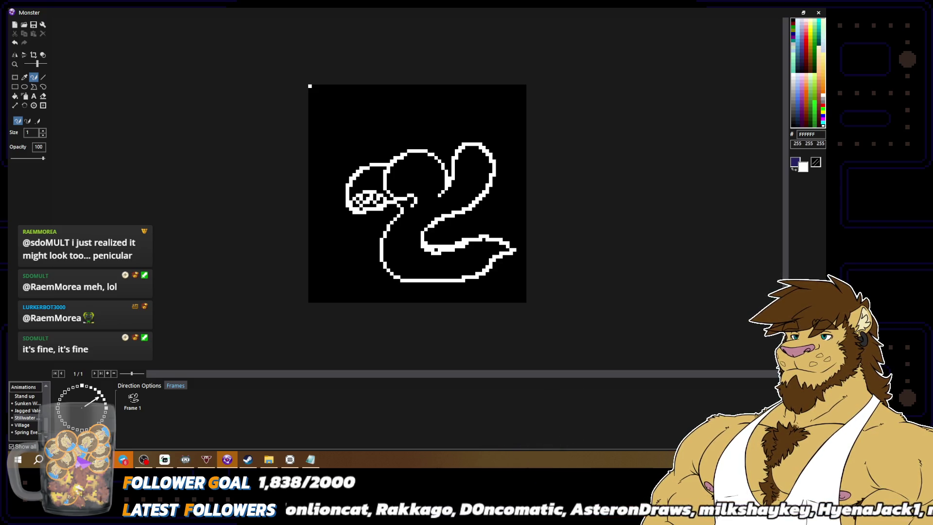
pyautogui.press('x')
pyautogui.press('x')
pyautogui.press('x')
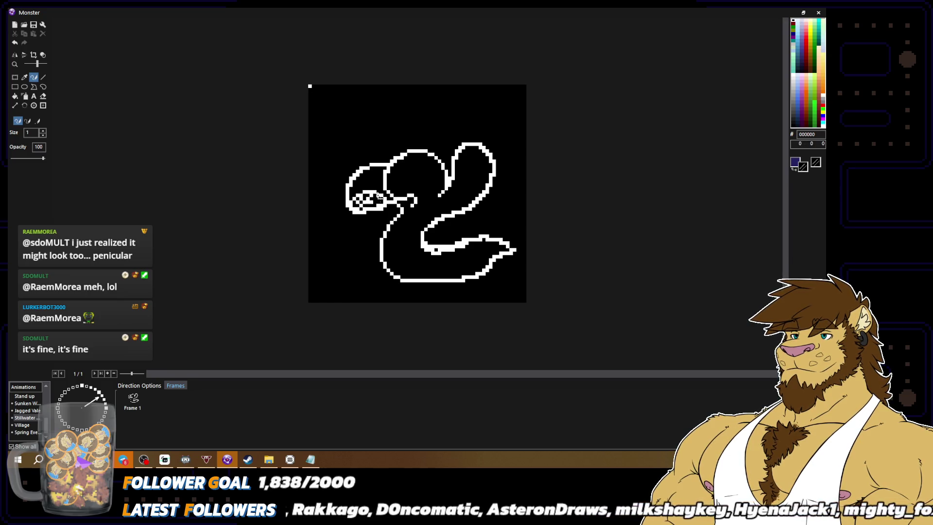
pyautogui.press('x')
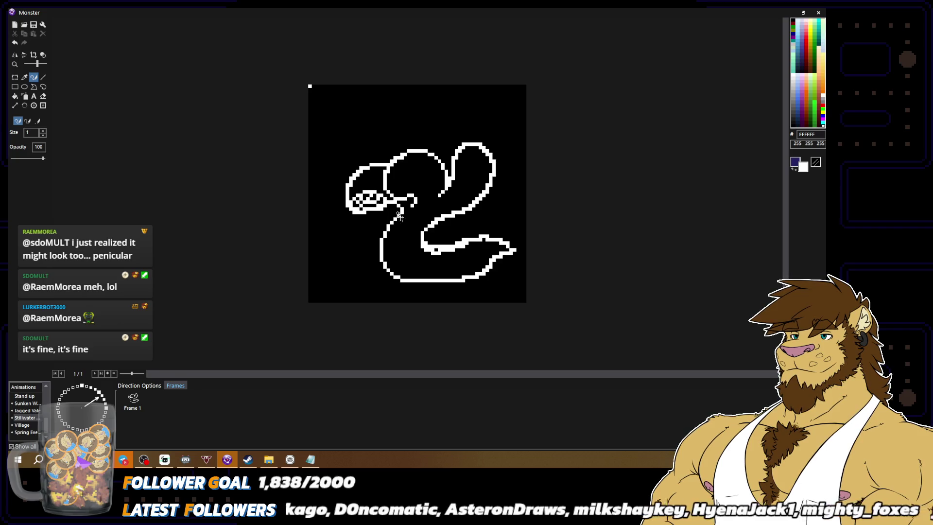
pyautogui.scroll(-2, 400, 217)
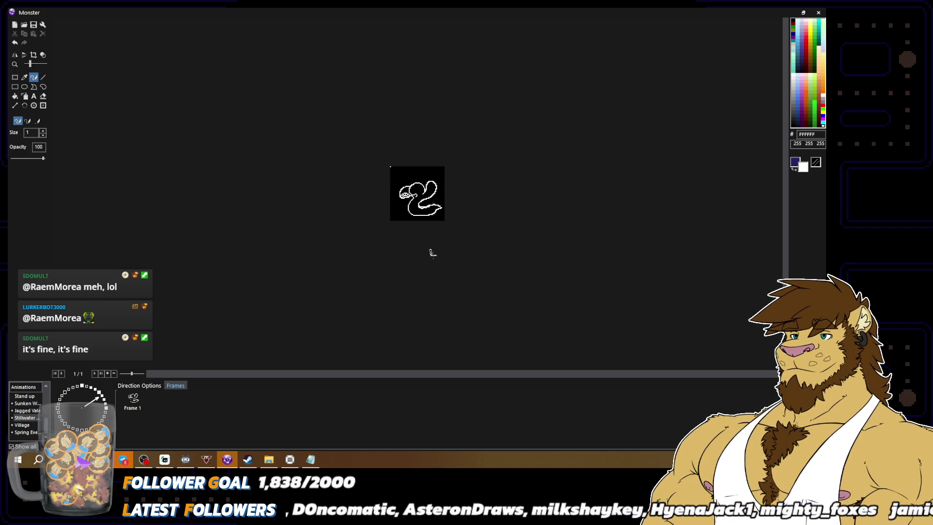
pyautogui.scroll(2, 365, 206)
pyautogui.press('x')
pyautogui.press('x')
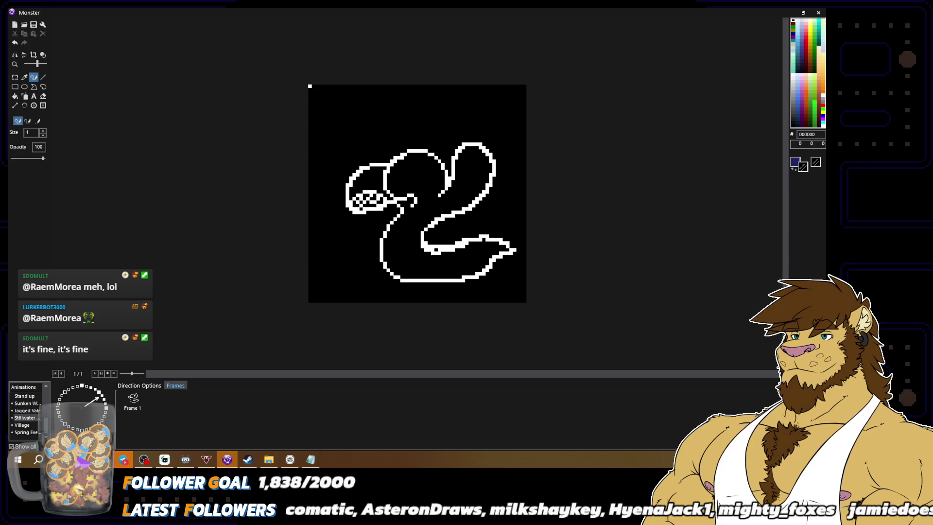
pyautogui.scroll(-2, 450, 232)
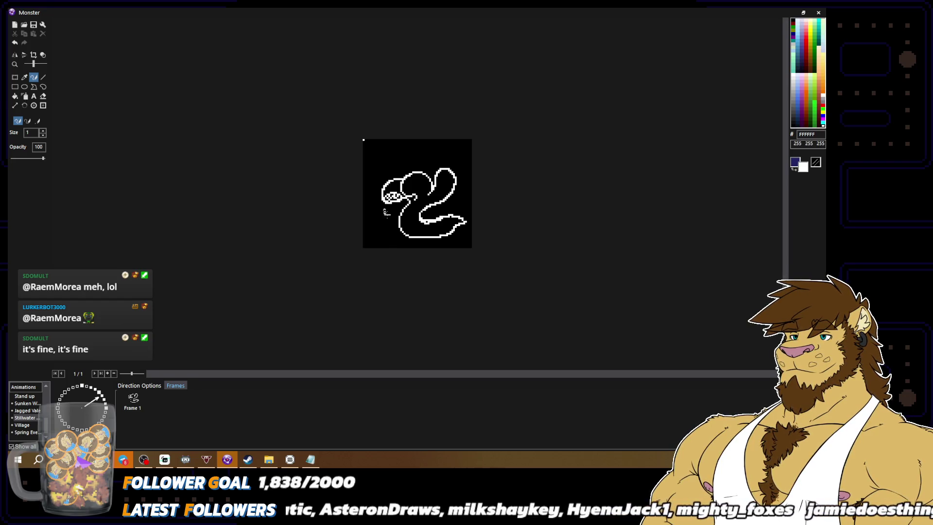
pyautogui.scroll(2, 451, 251)
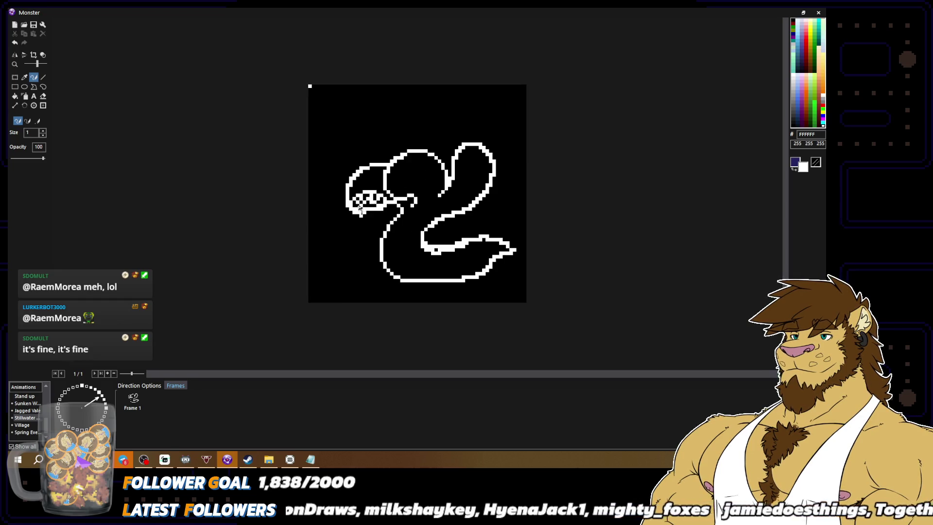
pyautogui.press('x')
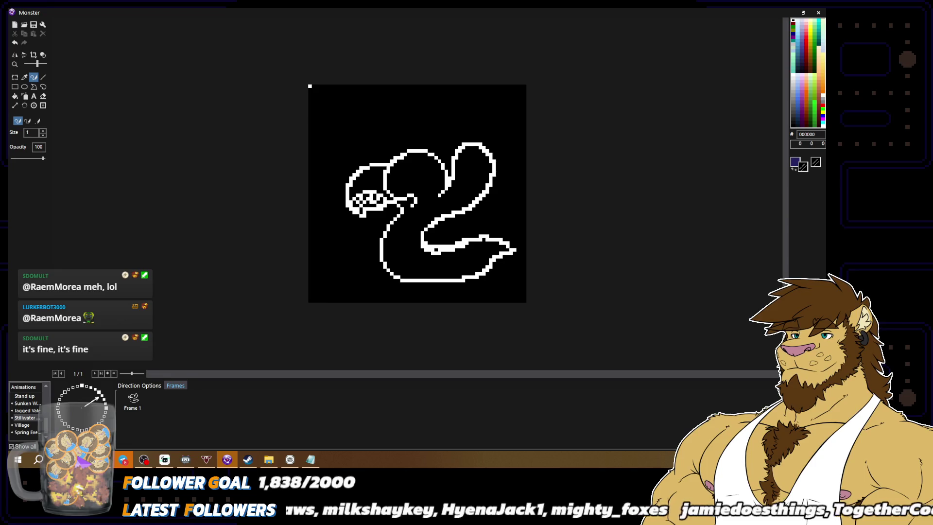
pyautogui.press('x')
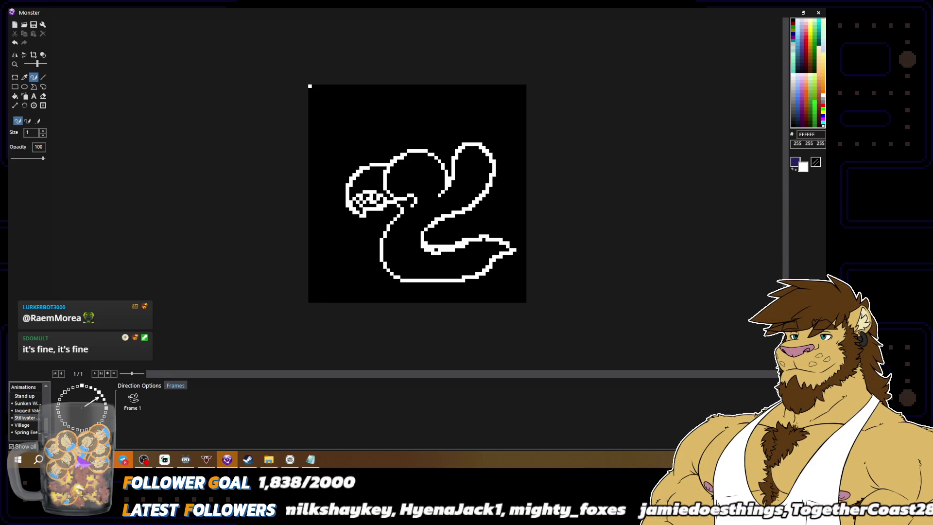
pyautogui.press('x')
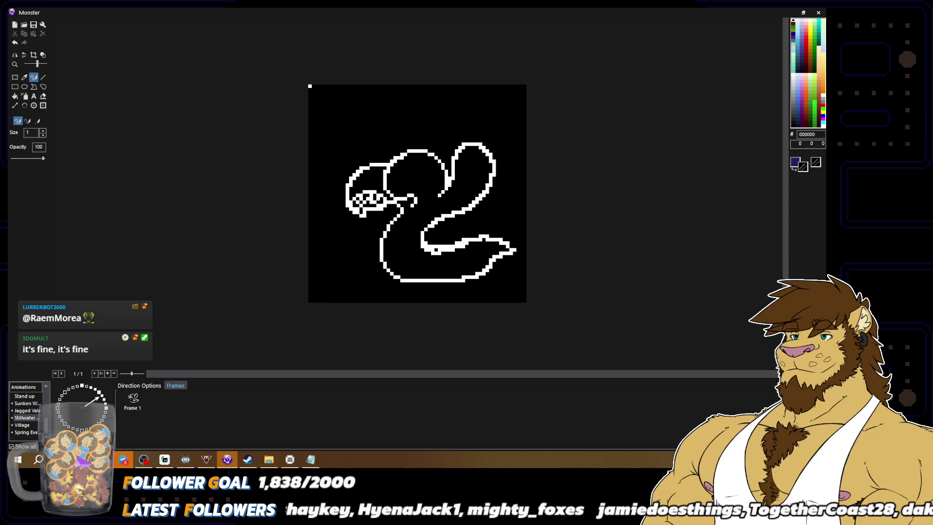
pyautogui.press('x')
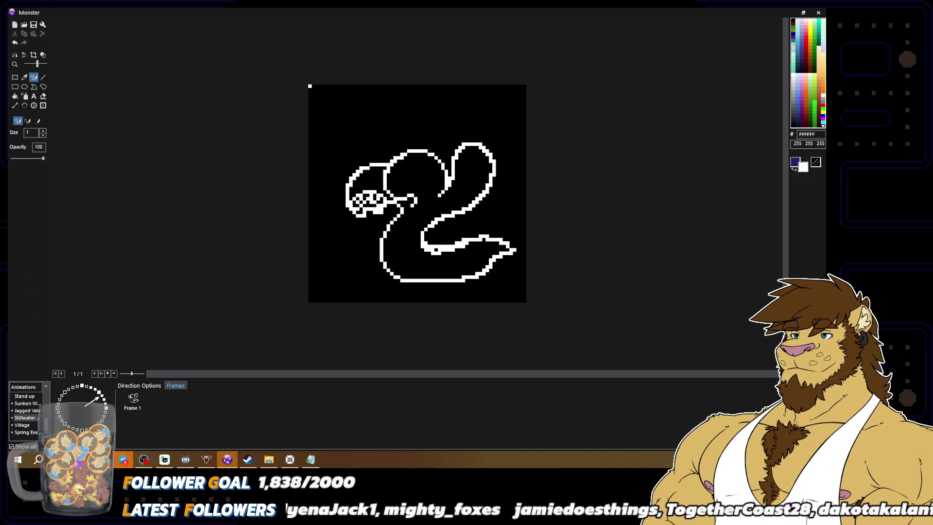
pyautogui.press('x')
pyautogui.press('x')
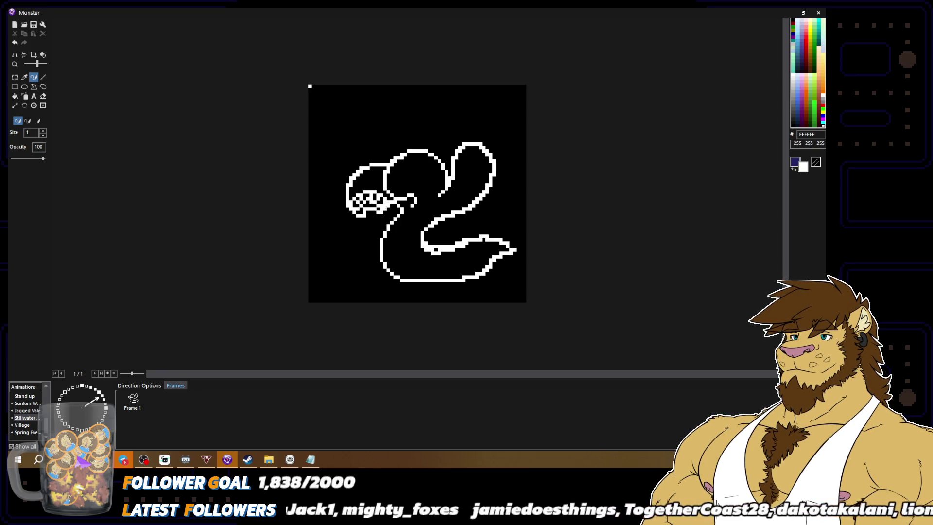
pyautogui.press('x')
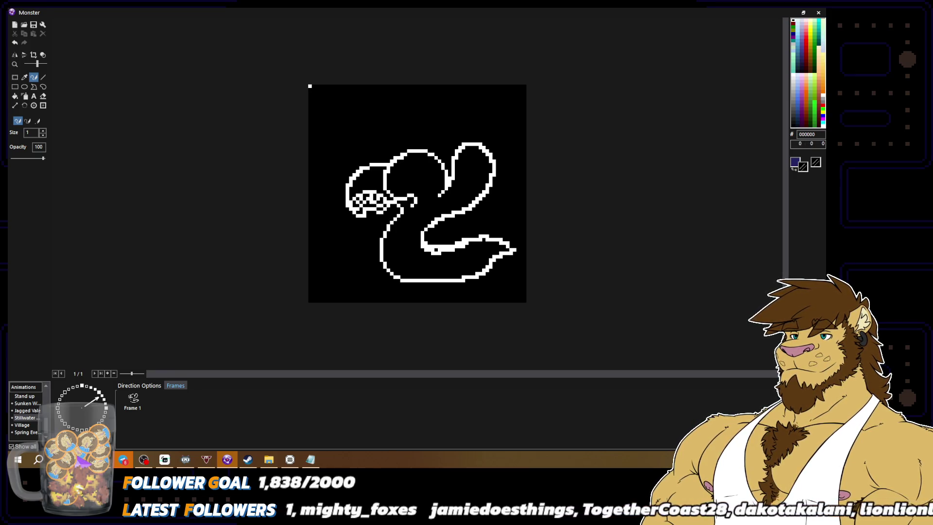
# Step: Sample white from the outline and pencil in the gap in the head's top outline
pyautogui.press('x')
pyautogui.scroll(-2, 525, 332)
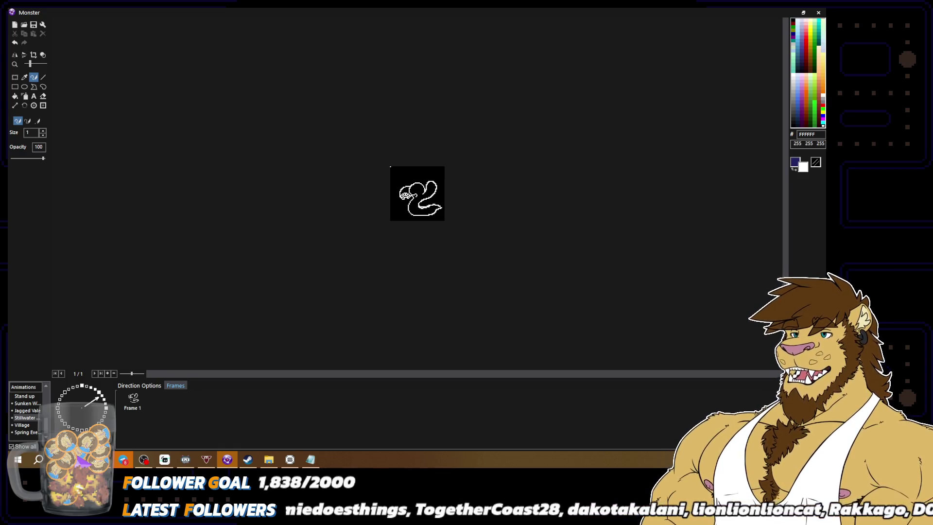
pyautogui.scroll(2, 418, 194)
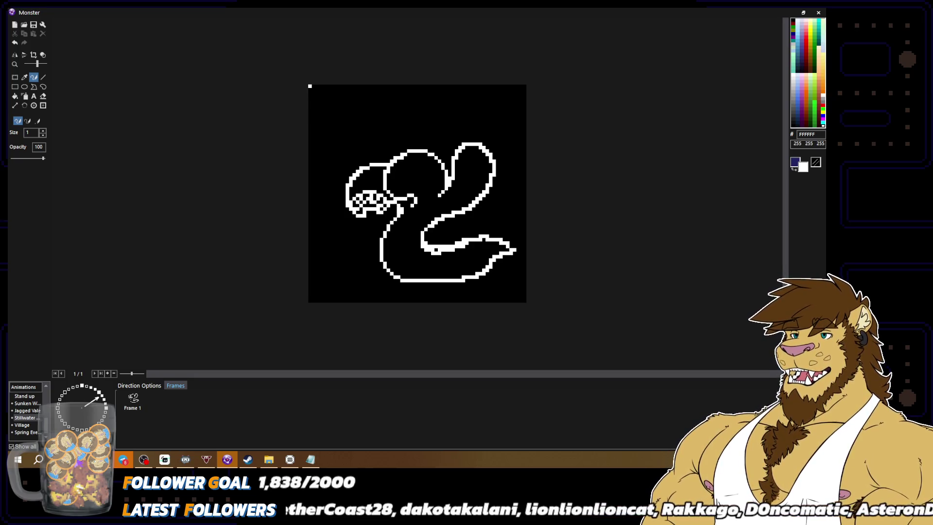
pyautogui.keyDown('alt'); pyautogui.rightClick(396, 216); pyautogui.keyUp('alt')
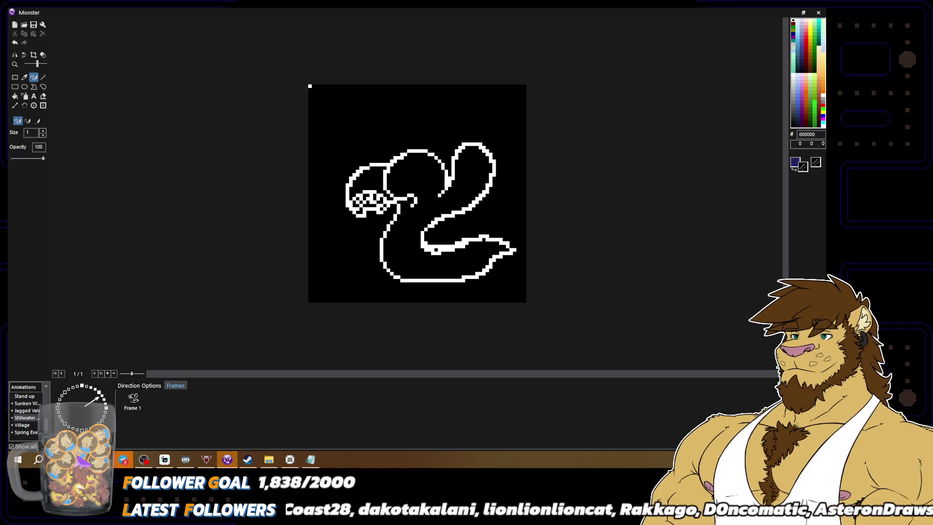
pyautogui.keyDown('alt'); pyautogui.rightClick(394, 204); pyautogui.keyUp('alt')
pyautogui.keyDown('alt'); pyautogui.rightClick(392, 200); pyautogui.keyUp('alt')
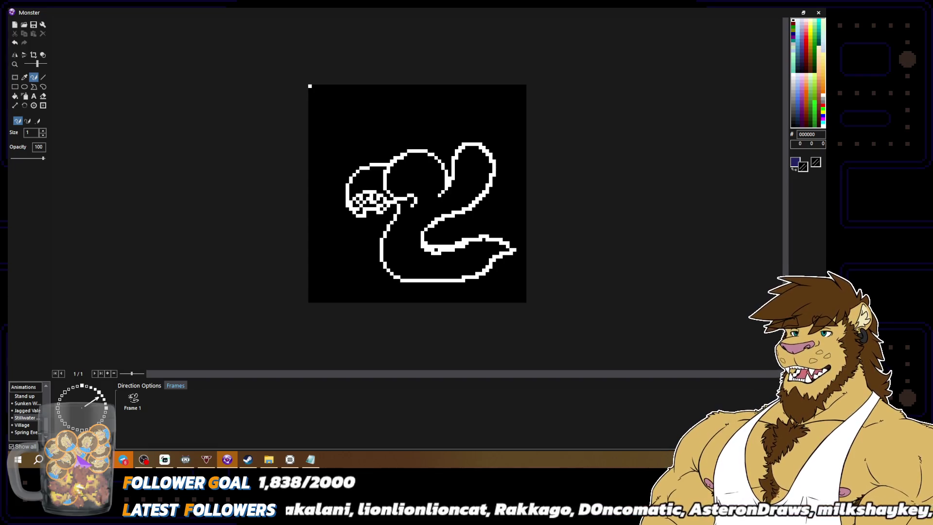
pyautogui.keyDown('alt'); pyautogui.rightClick(372, 166); pyautogui.keyUp('alt')
pyautogui.rightClick(368, 165)
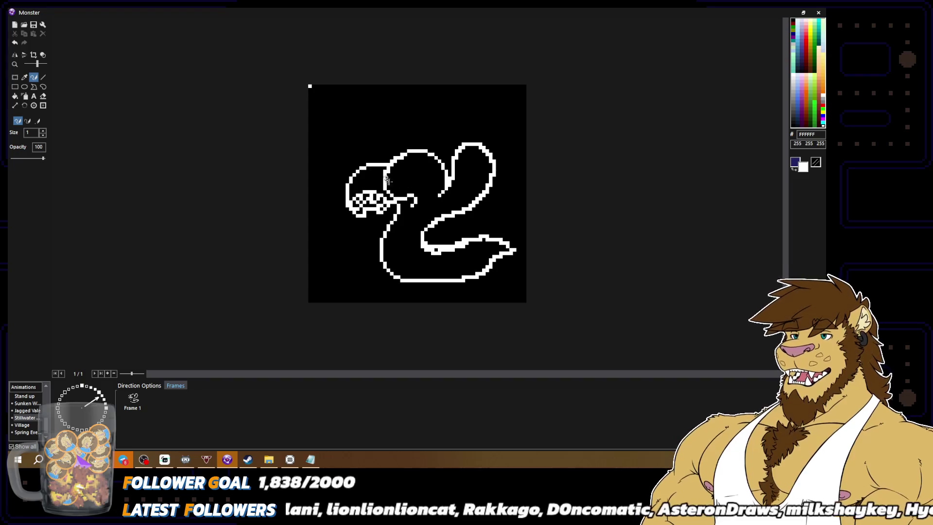
# Step: Zoom out to view the whole sprite and close the image editor
pyautogui.keyDown('alt'); pyautogui.rightClick(360, 162); pyautogui.keyUp('alt')
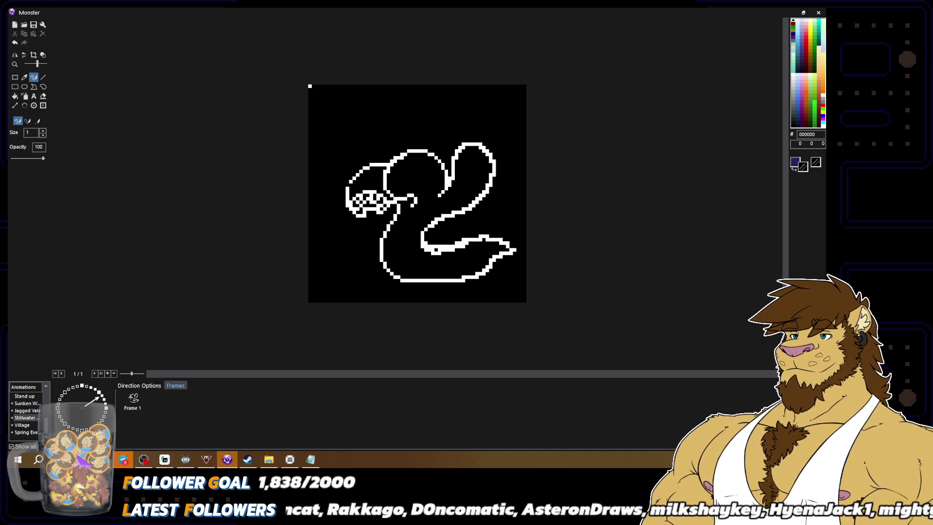
pyautogui.keyDown('alt'); pyautogui.rightClick(310, 86); pyautogui.keyUp('alt')
pyautogui.hotkey('ctrl', '-')
pyautogui.hotkey('ctrl', '-')
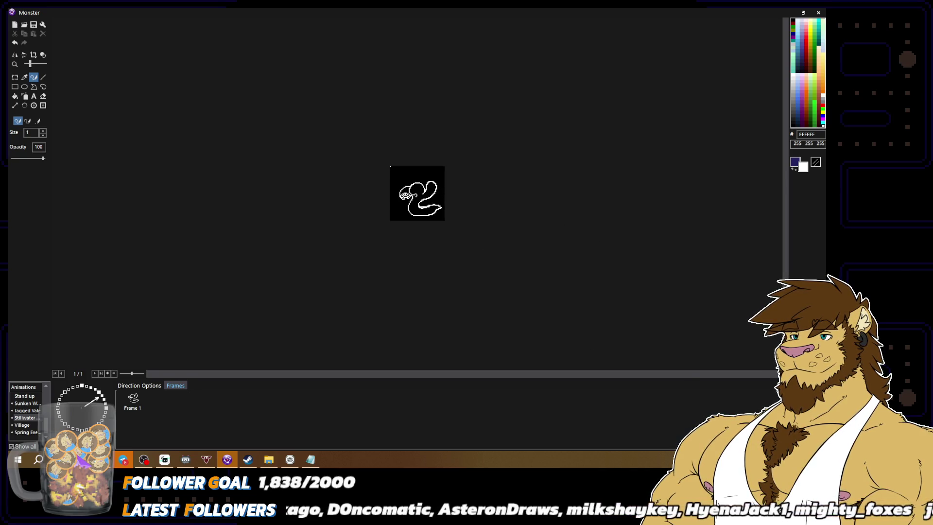
pyautogui.press('Escape')
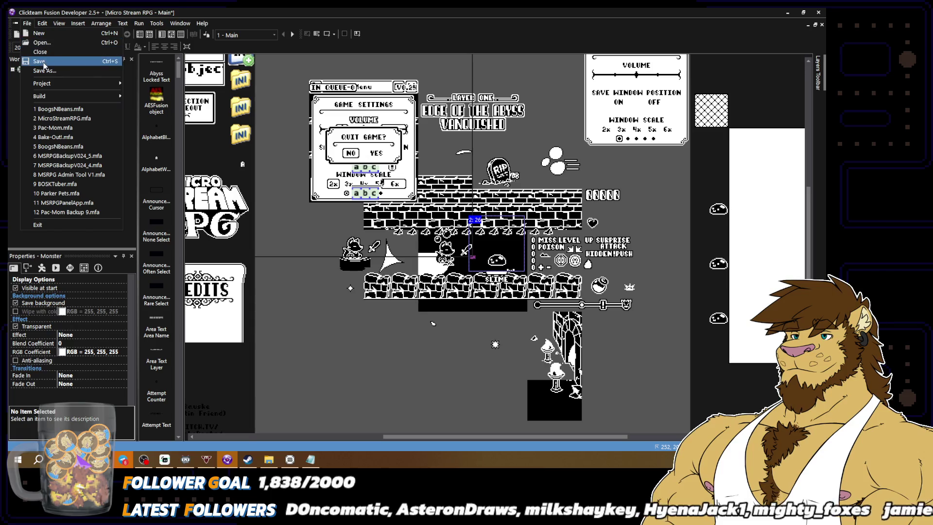
# Step: Open the Monster object's images and zoom into the Stillwater animation's serpent sprite
pyautogui.doubleClick(497, 261)
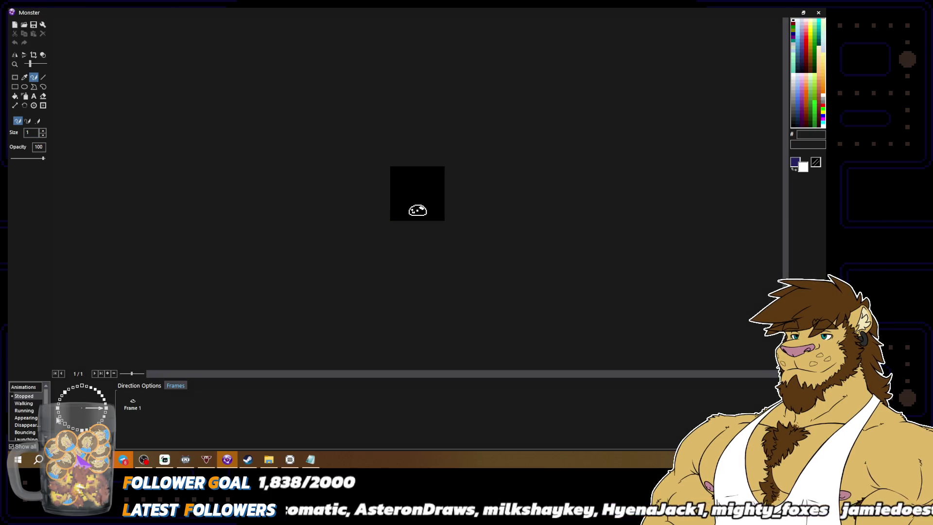
pyautogui.click(27, 417)
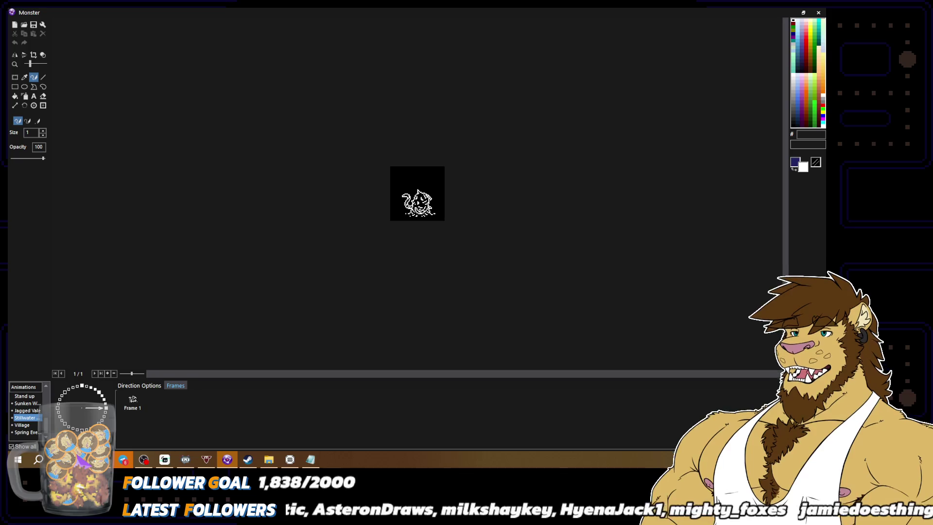
pyautogui.click(103, 398)
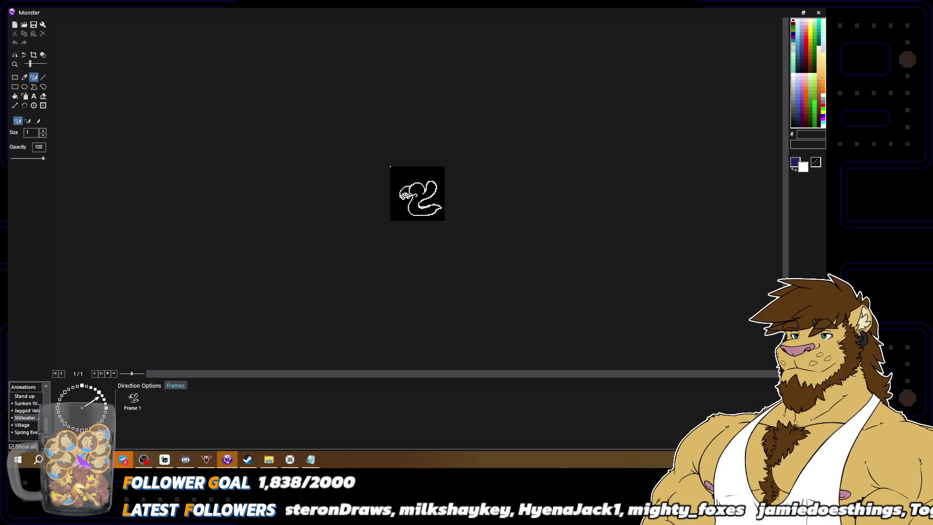
pyautogui.scroll(3, 355, 287)
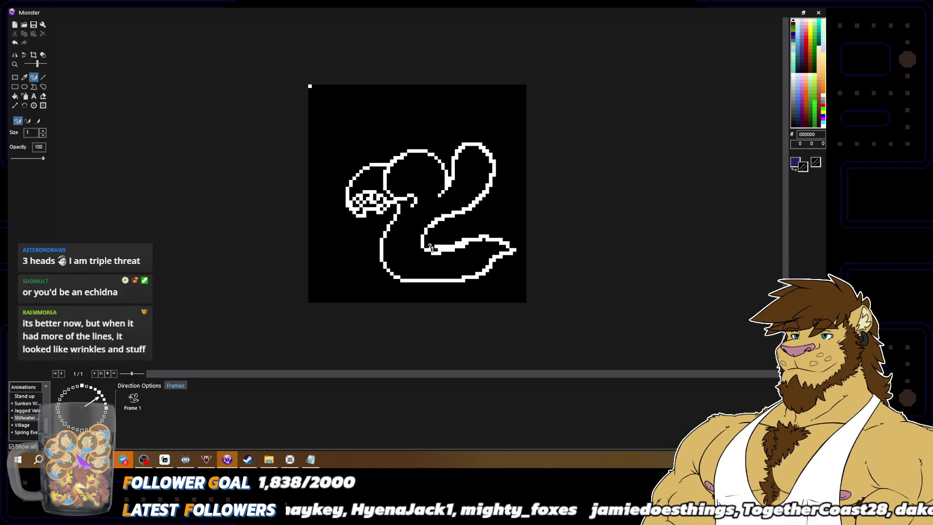
# Step: Erase the thick white tail bar and draw a thin white line toward the tip
pyautogui.moveTo(428, 247)
pyautogui.mouseDown()
pyautogui.moveTo(454, 246)
pyautogui.moveTo(448, 253)
pyautogui.moveTo(459, 241)
pyautogui.mouseUp()
pyautogui.press('x')
pyautogui.press('x')
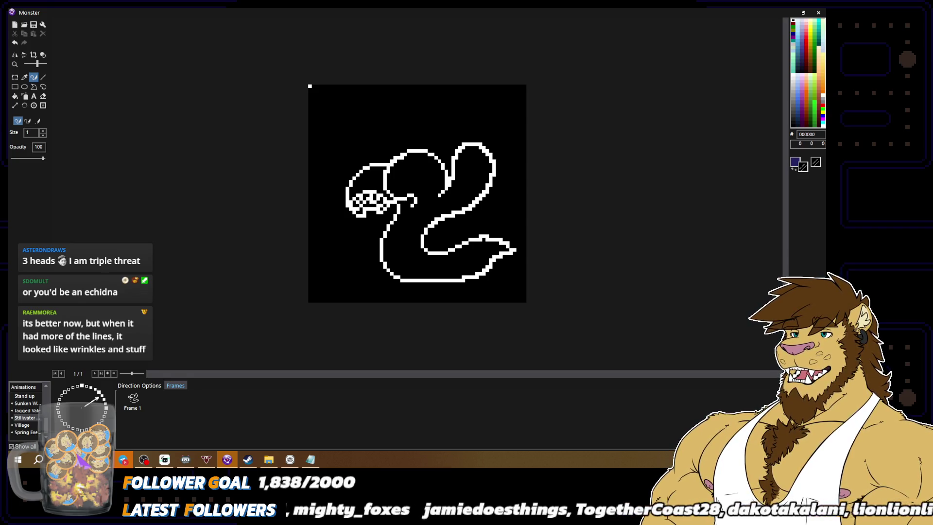
pyautogui.press('x')
pyautogui.moveTo(449, 251); pyautogui.dragTo(454, 248)
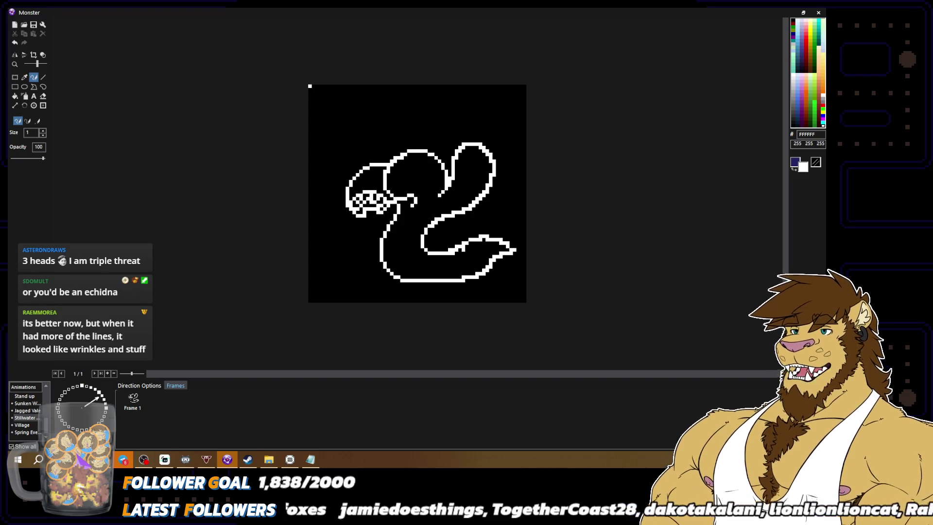
pyautogui.moveTo(463, 248)
pyautogui.mouseDown()
pyautogui.moveTo(480, 238)
pyautogui.moveTo(515, 242)
pyautogui.moveTo(464, 239)
pyautogui.mouseUp()
# Step: Add white pixels at the tail tip to lengthen and smooth the upper outline
pyautogui.press('x')
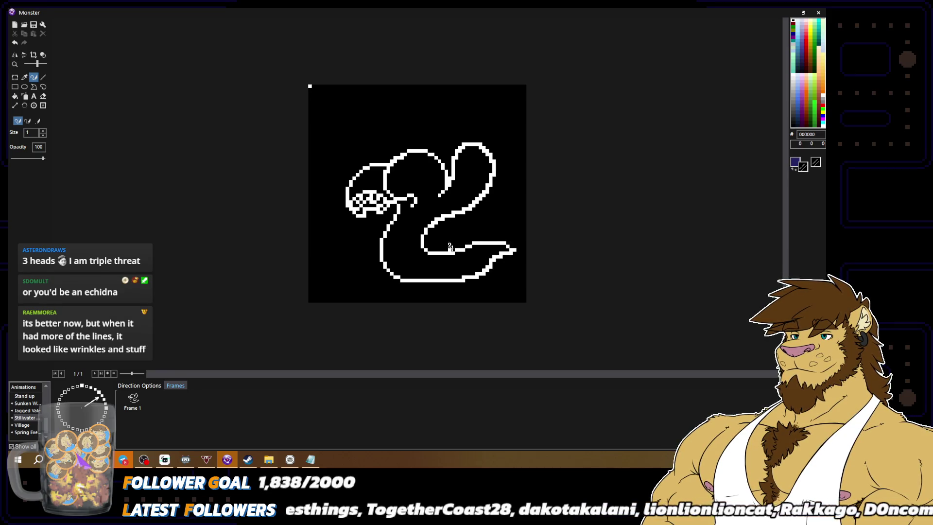
pyautogui.press('x')
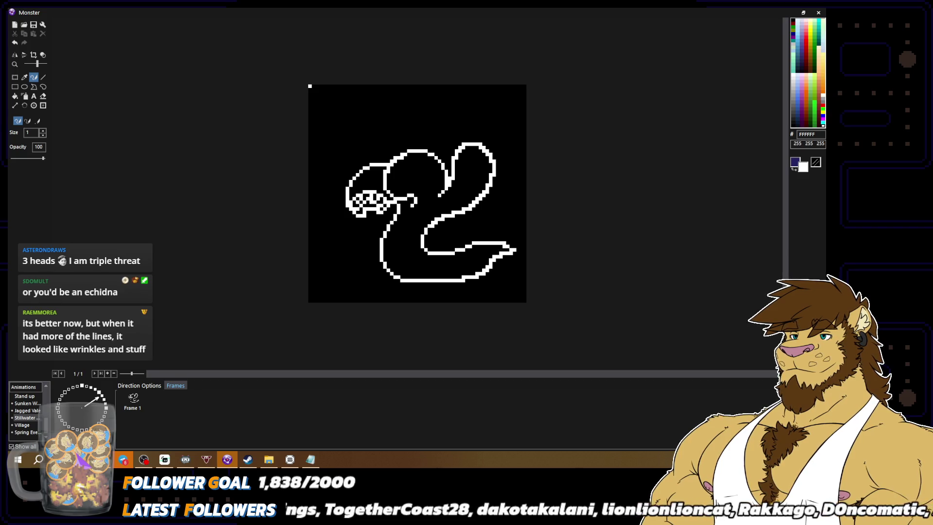
pyautogui.press('x')
pyautogui.press('x')
pyautogui.click(519, 253)
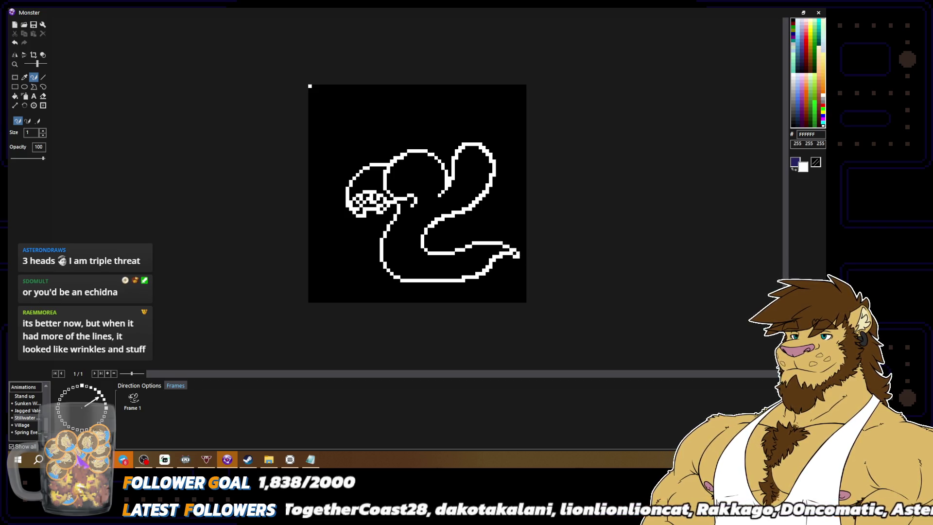
pyautogui.press('x')
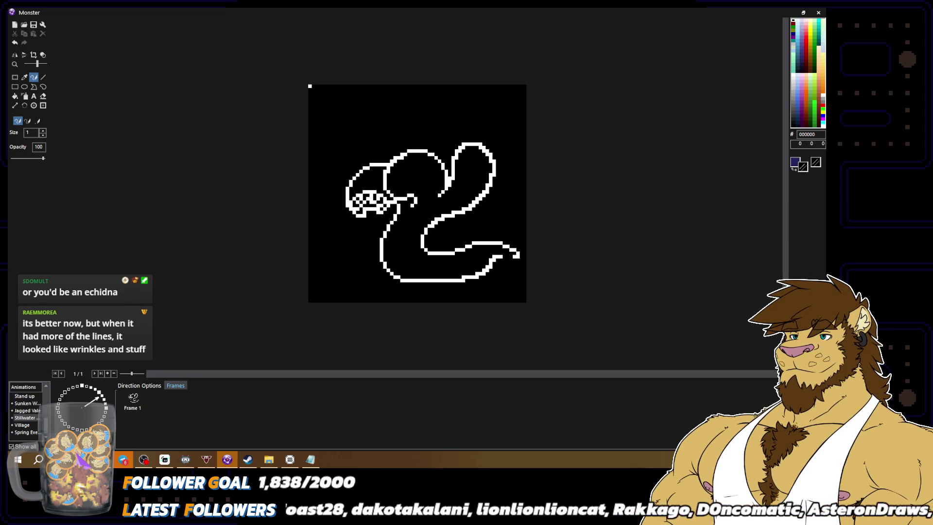
pyautogui.press('x')
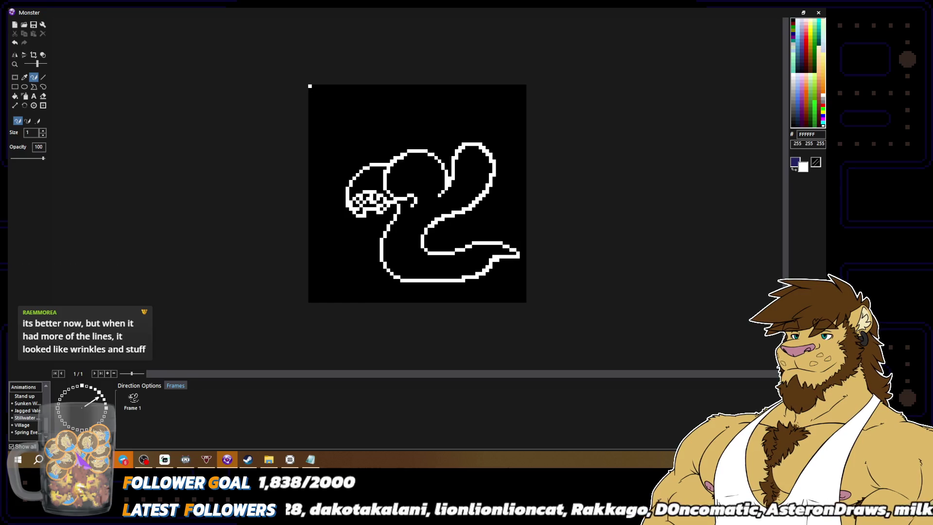
pyautogui.press('x')
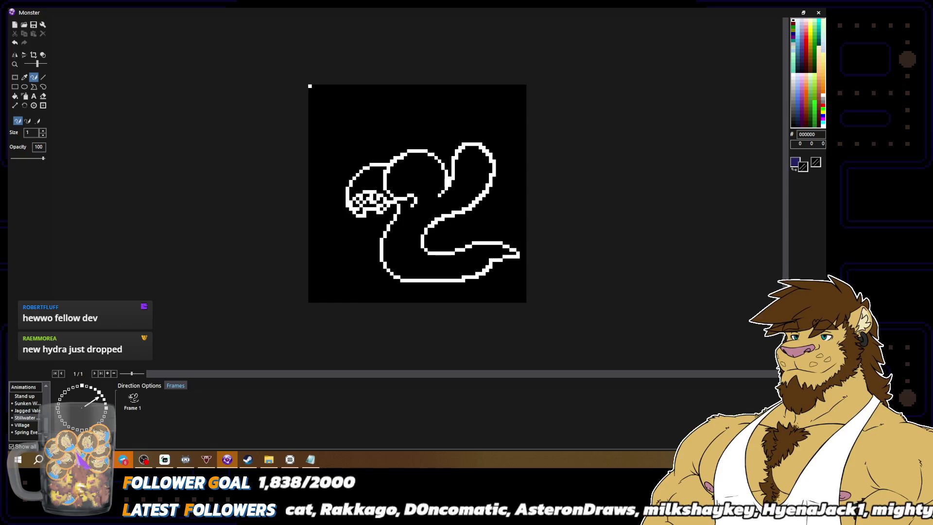
pyautogui.rightClick(495, 260)
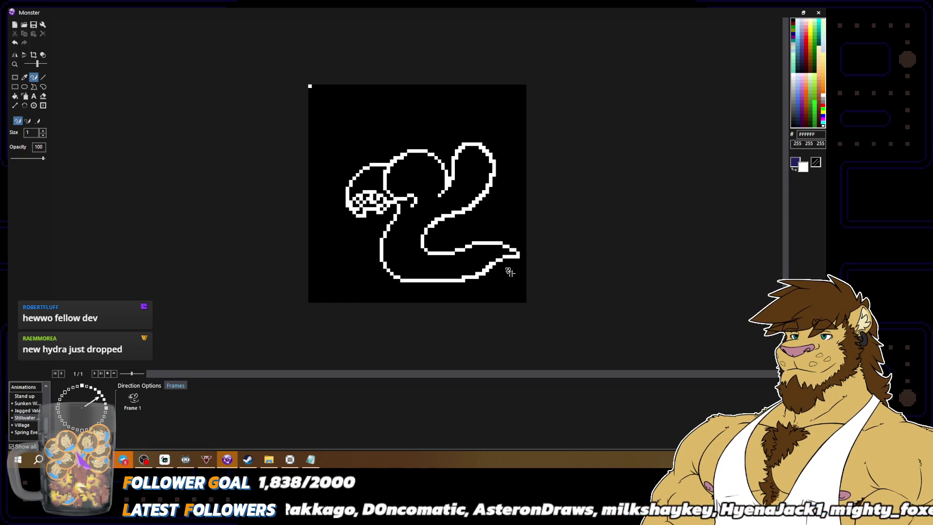
pyautogui.rightClick(509, 272)
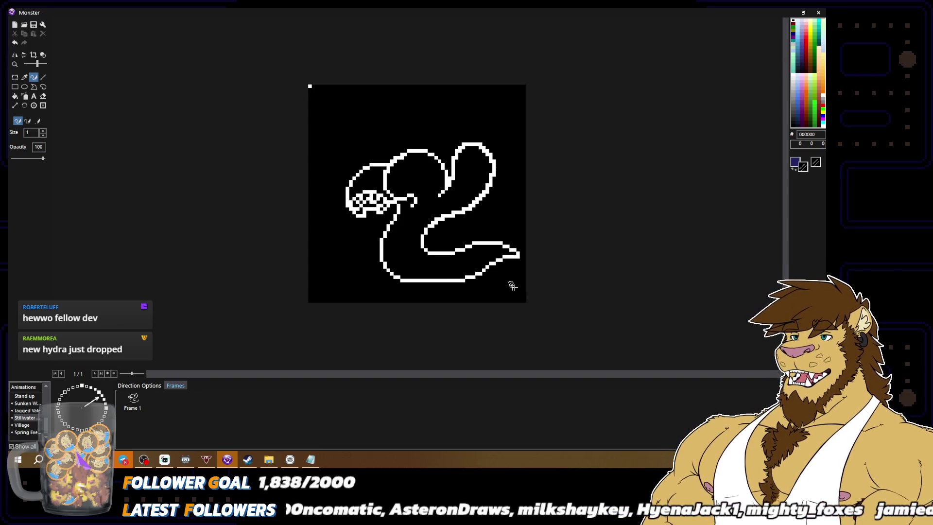
pyautogui.scroll(-2, 511, 283)
pyautogui.scroll(2, 474, 272)
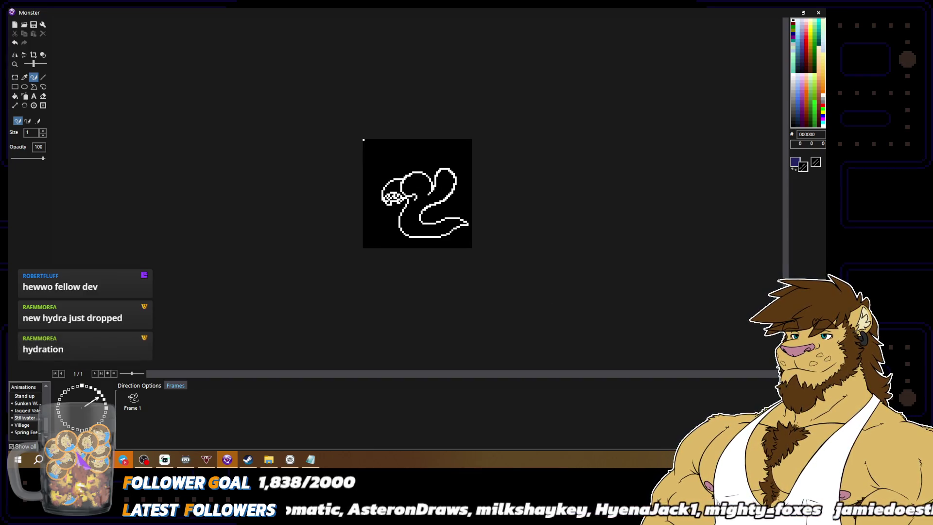
# Step: Adjust the tail tip's bottom outline in white so the curled end closes
pyautogui.press('x')
pyautogui.moveTo(448, 280)
pyautogui.mouseDown()
pyautogui.moveTo(414, 283)
pyautogui.moveTo(451, 281)
pyautogui.mouseUp()
pyautogui.press('x')
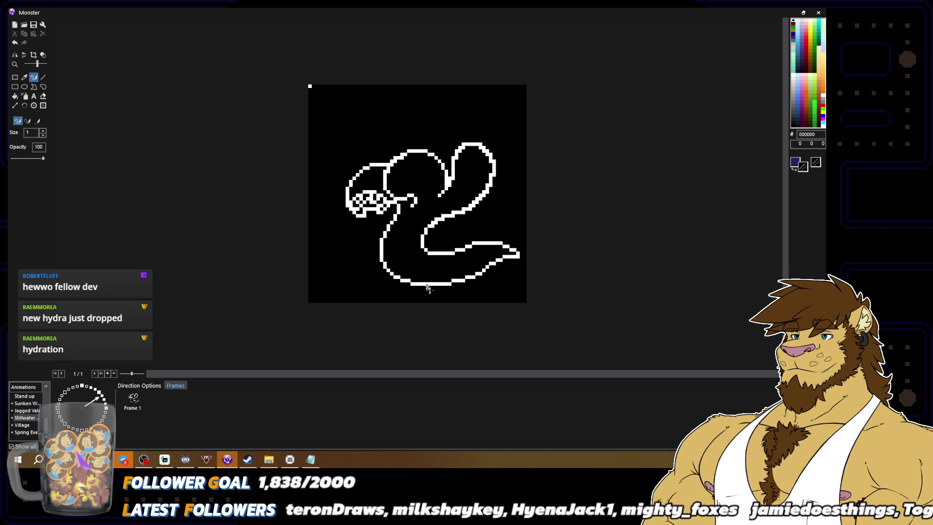
pyautogui.press('x')
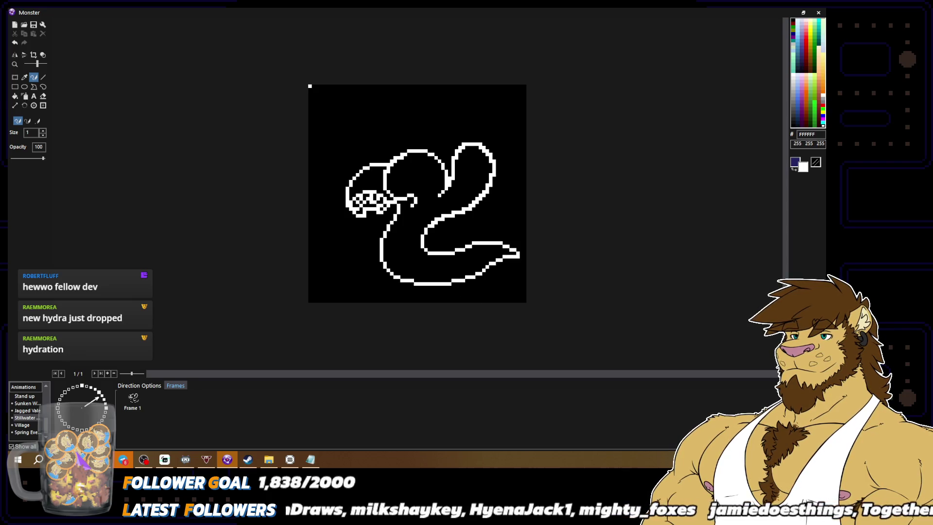
pyautogui.scroll(-3, 515, 311)
pyautogui.scroll(3, 506, 283)
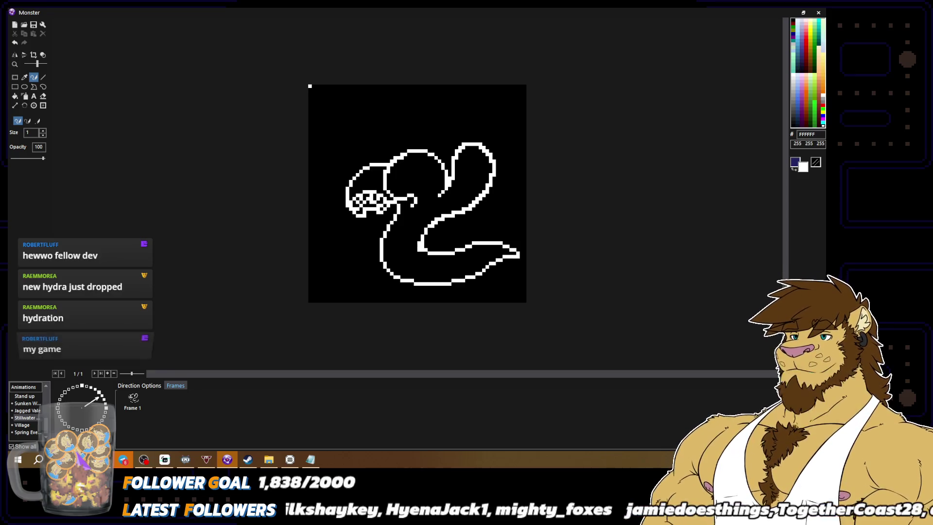
pyautogui.press('x')
pyautogui.press('x')
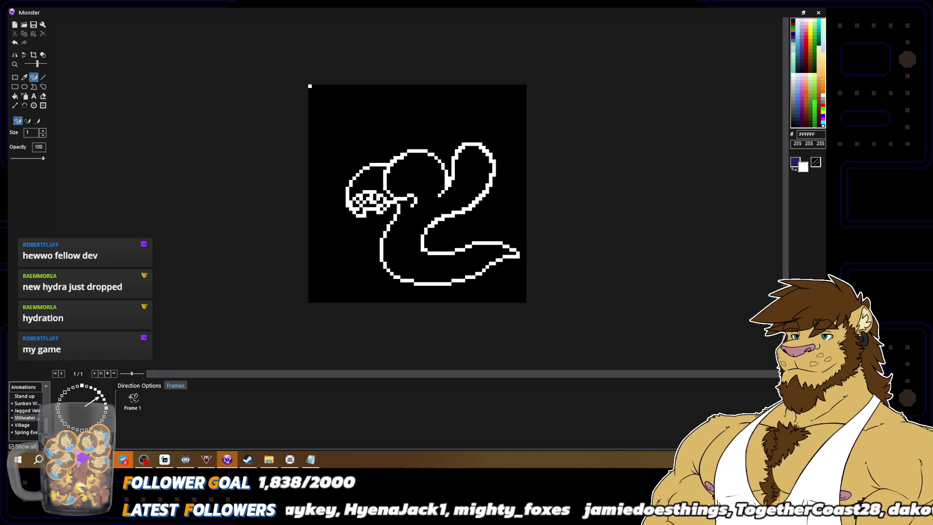
pyautogui.press('x')
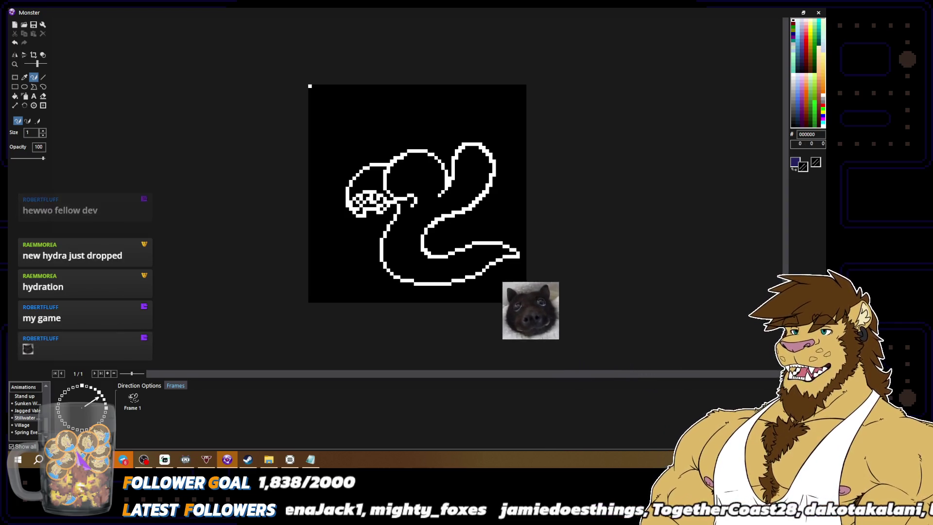
pyautogui.press('x')
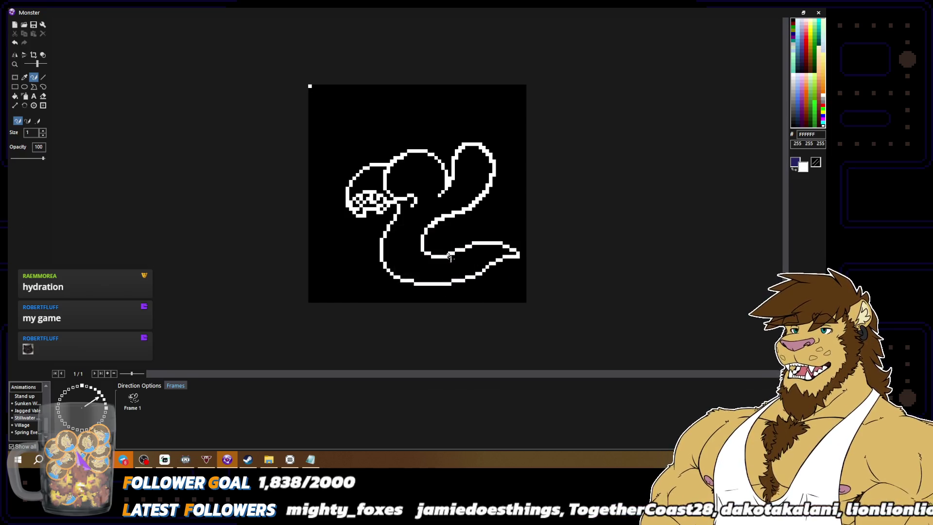
pyautogui.press('x')
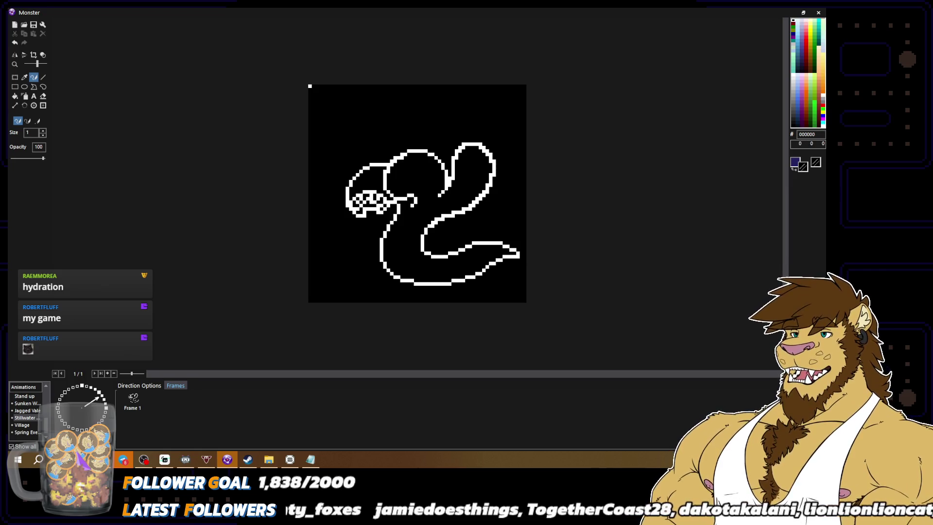
pyautogui.press('x')
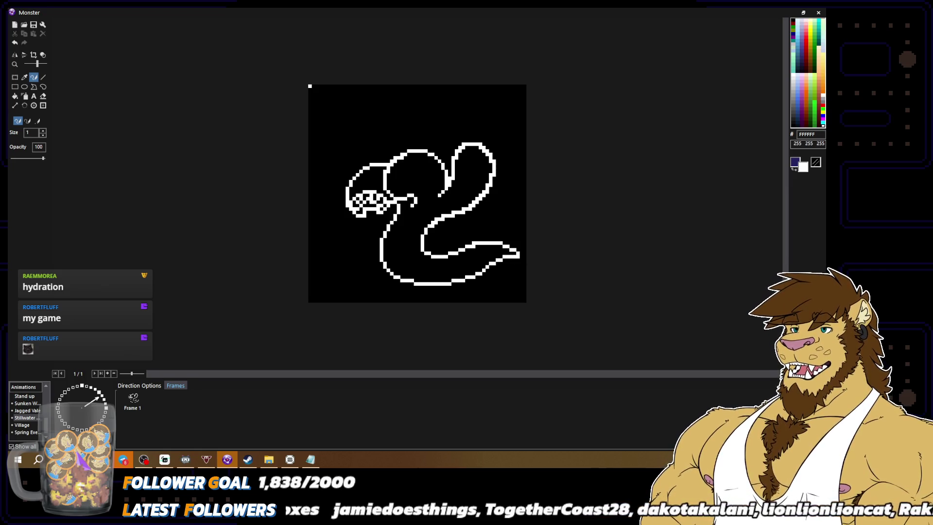
pyautogui.press('x')
# Step: Erase a stray pixel on the tail line and pick black from the palette
pyautogui.click(477, 243)
pyautogui.press('x')
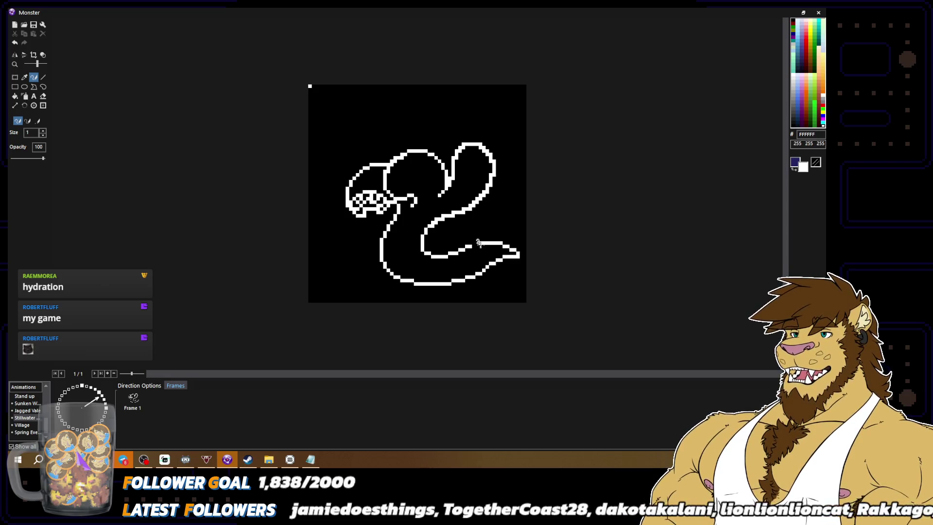
pyautogui.press('x')
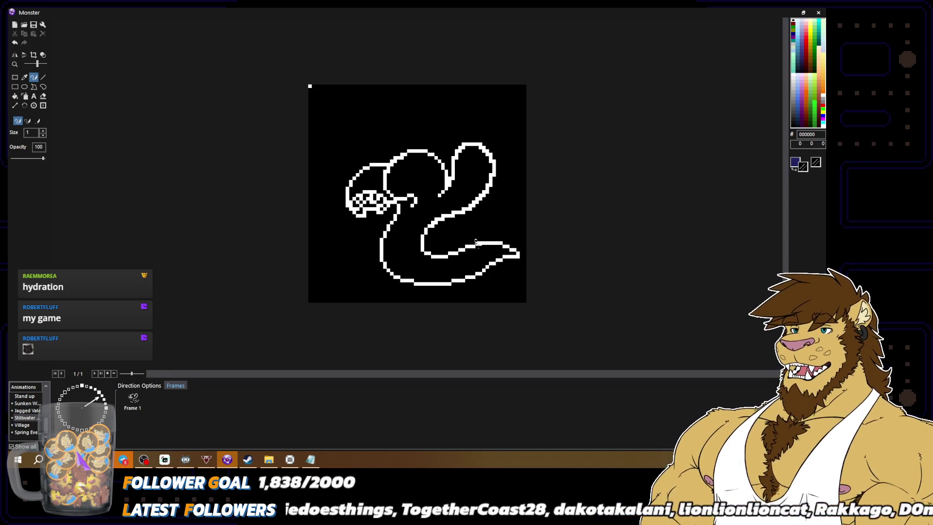
pyautogui.press('x')
pyautogui.scroll(-2, 418, 193)
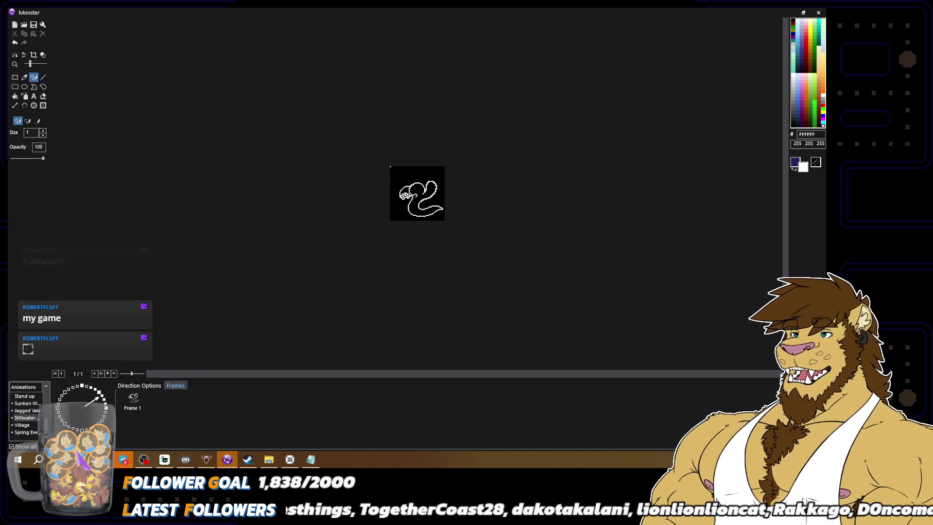
pyautogui.scroll(2, 521, 262)
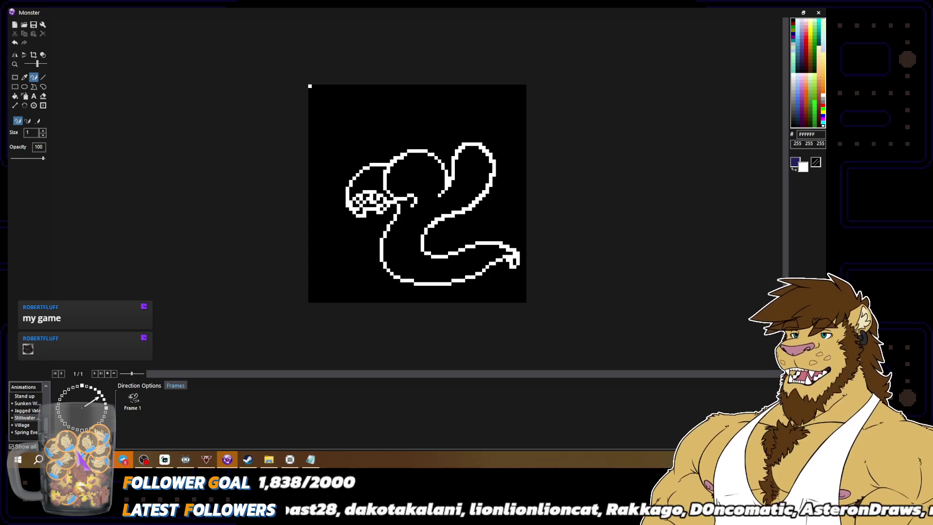
pyautogui.keyDown('alt'); pyautogui.click(502, 252); pyautogui.keyUp('alt')
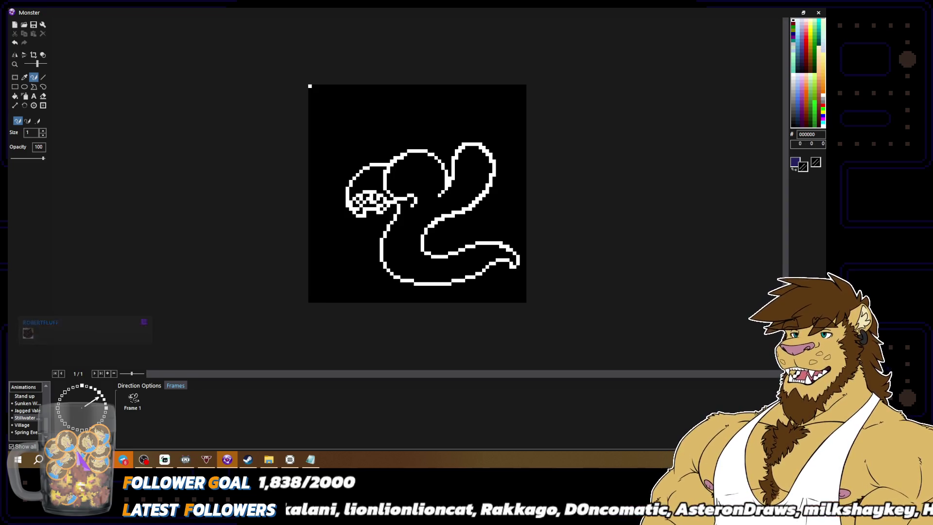
pyautogui.scroll(-1, 535, 260)
pyautogui.scroll(-1, 535, 261)
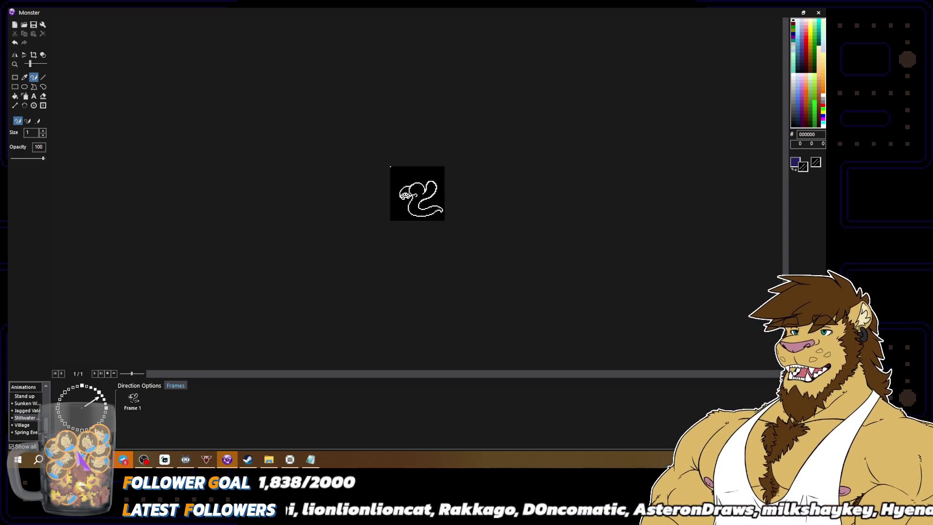
# Step: Sample white then black, and paint out the stray white pixels at the tail tip
pyautogui.scroll(2, 519, 257)
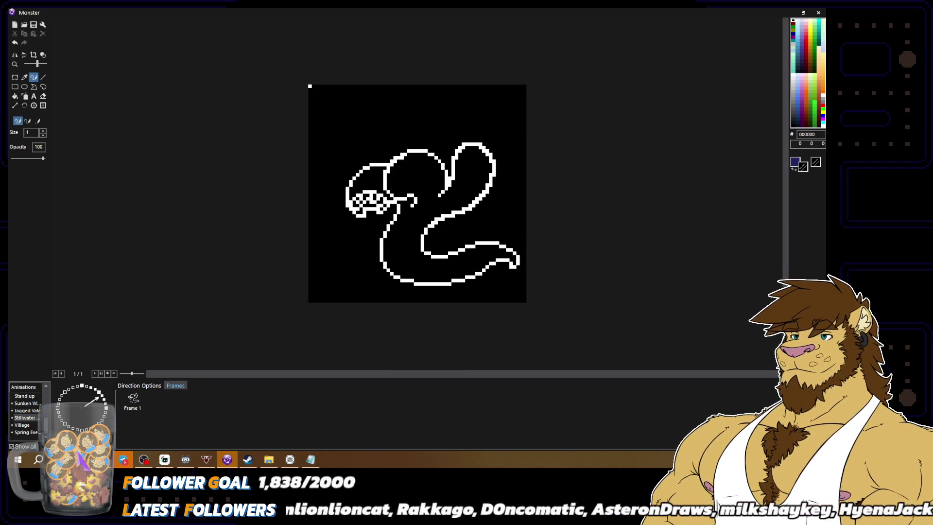
pyautogui.rightClick(519, 258)
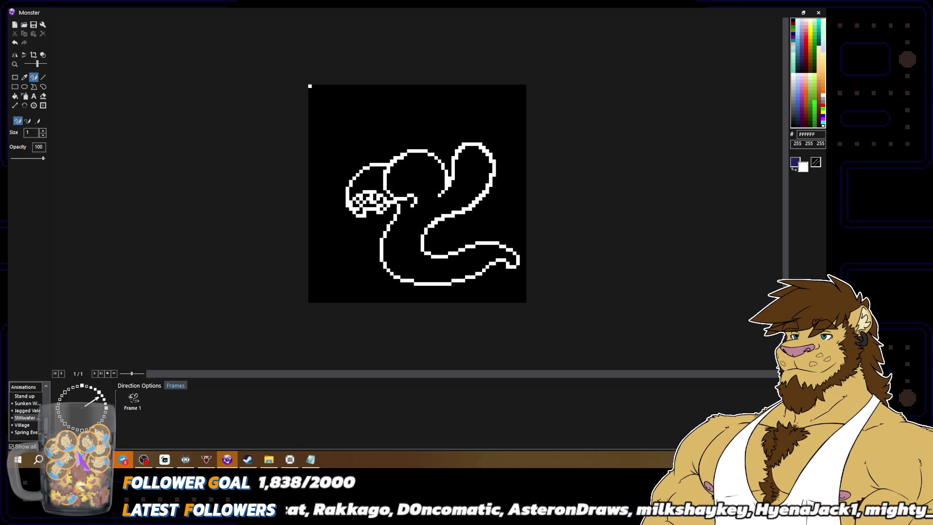
pyautogui.rightClick(513, 251)
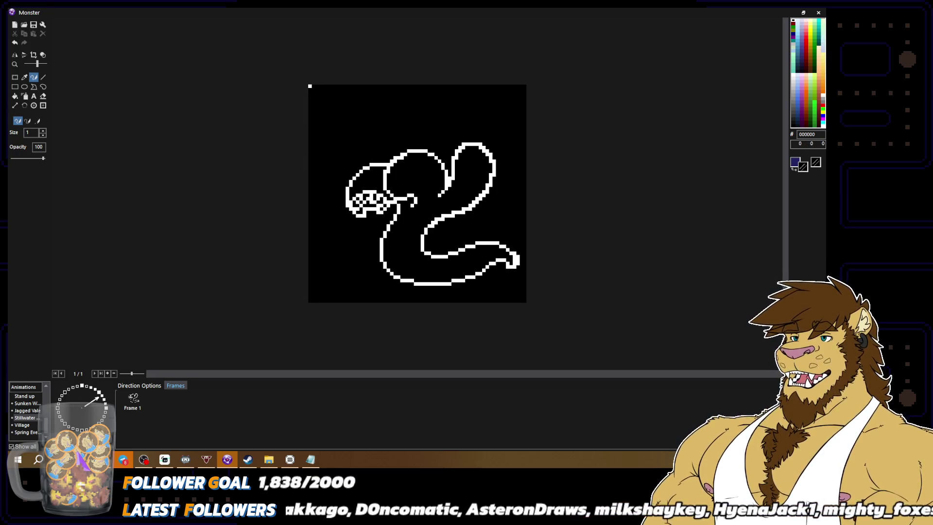
pyautogui.moveTo(513, 251); pyautogui.dragTo(519, 267)
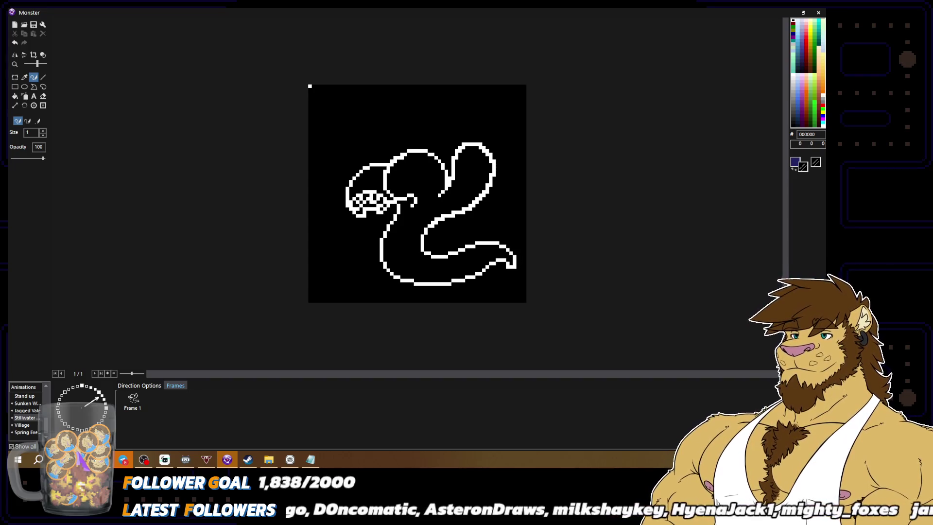
pyautogui.scroll(-3, 538, 285)
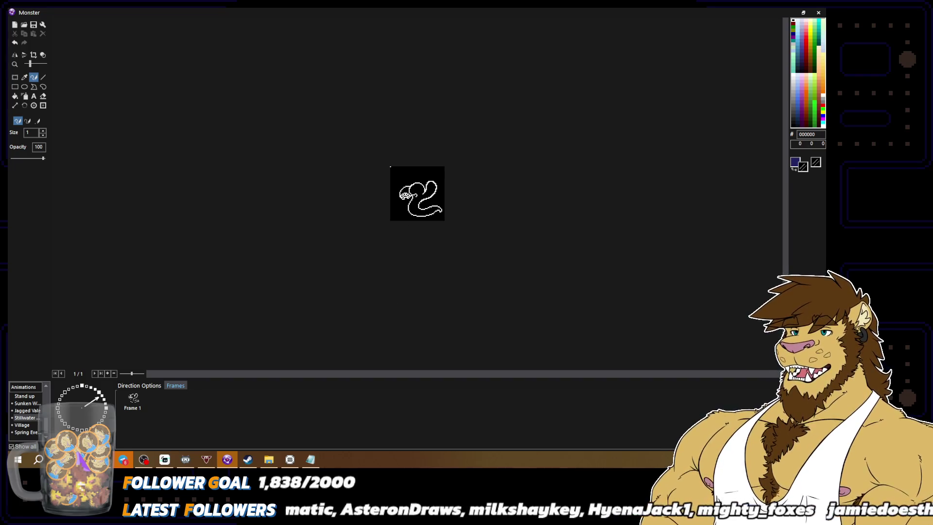
pyautogui.scroll(3, 407, 271)
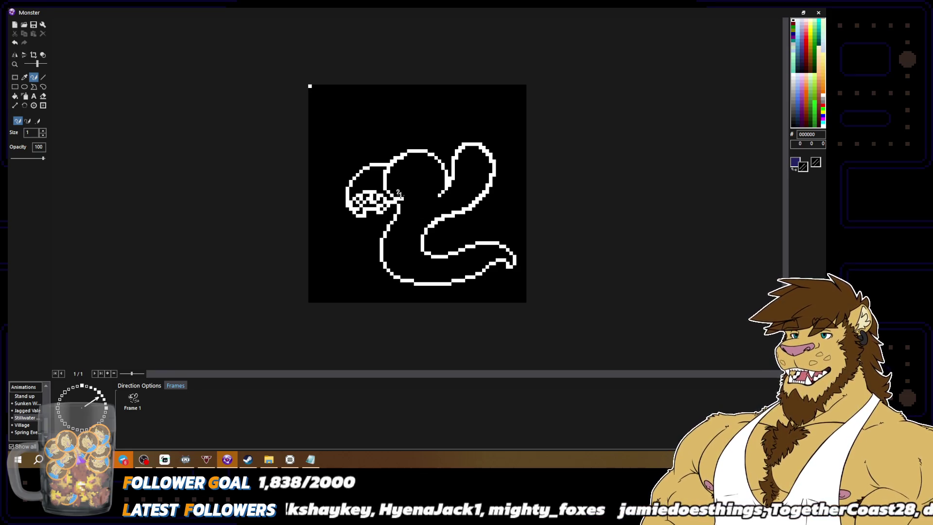
# Step: Erase the inner head lines and draw a taller white hood outline beside the head
pyautogui.moveTo(385, 186); pyautogui.dragTo(392, 164)
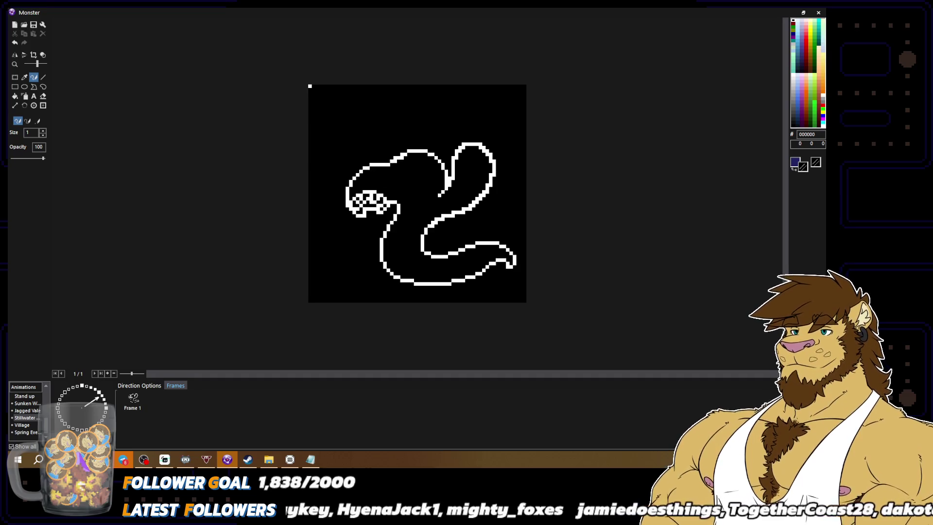
pyautogui.keyDown('alt'); pyautogui.click(394, 211); pyautogui.keyUp('alt')
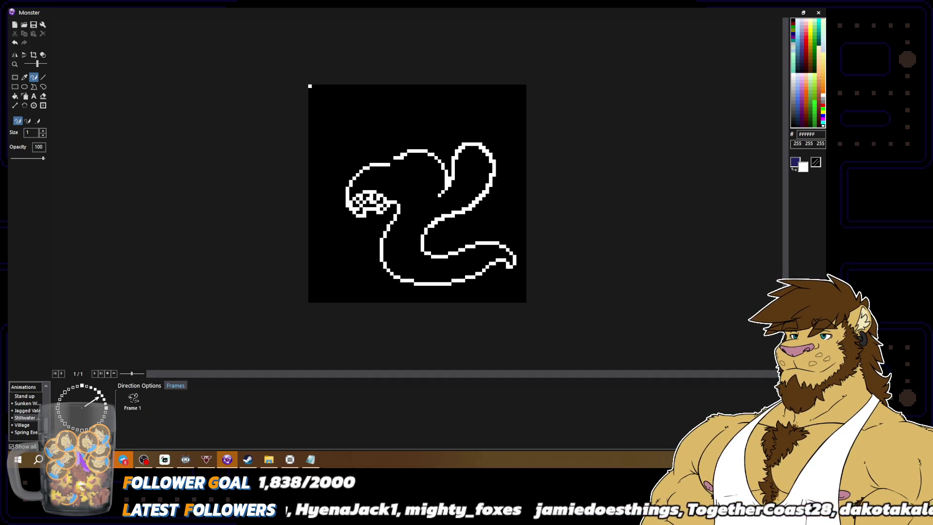
pyautogui.moveTo(403, 194)
pyautogui.mouseDown()
pyautogui.moveTo(392, 141)
pyautogui.moveTo(428, 132)
pyautogui.moveTo(446, 167)
pyautogui.moveTo(415, 130)
pyautogui.moveTo(389, 141)
pyautogui.moveTo(389, 156)
pyautogui.moveTo(404, 145)
pyautogui.moveTo(388, 143)
pyautogui.moveTo(389, 132)
pyautogui.moveTo(418, 131)
pyautogui.mouseUp()
pyautogui.press('x')
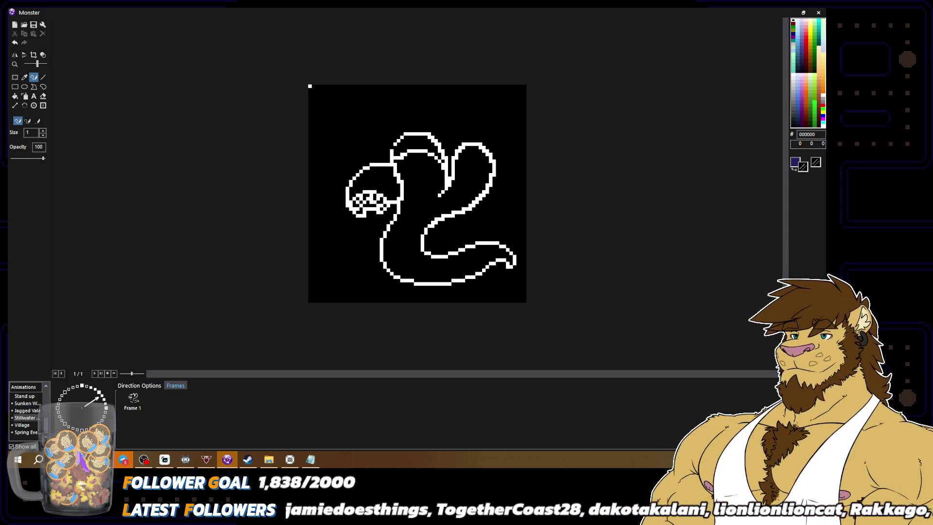
pyautogui.press('x')
pyautogui.press('x')
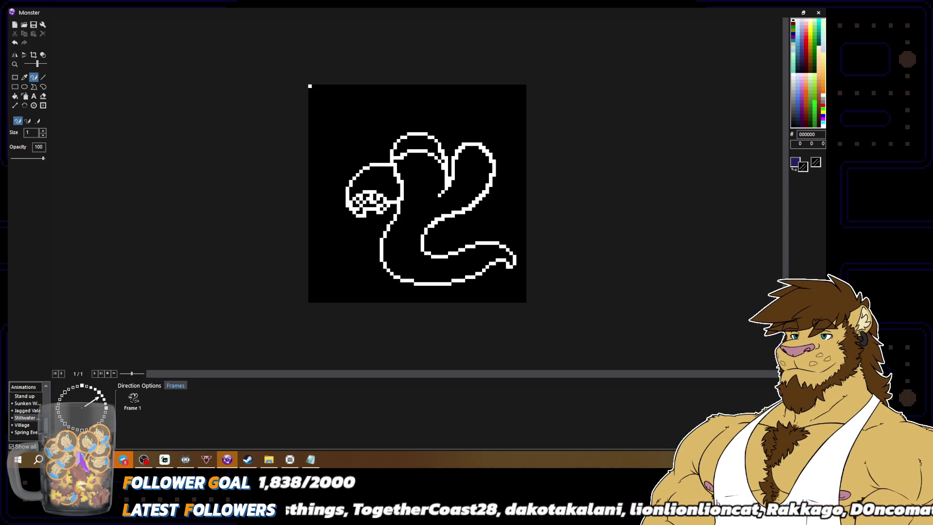
pyautogui.moveTo(444, 165); pyautogui.dragTo(404, 151)
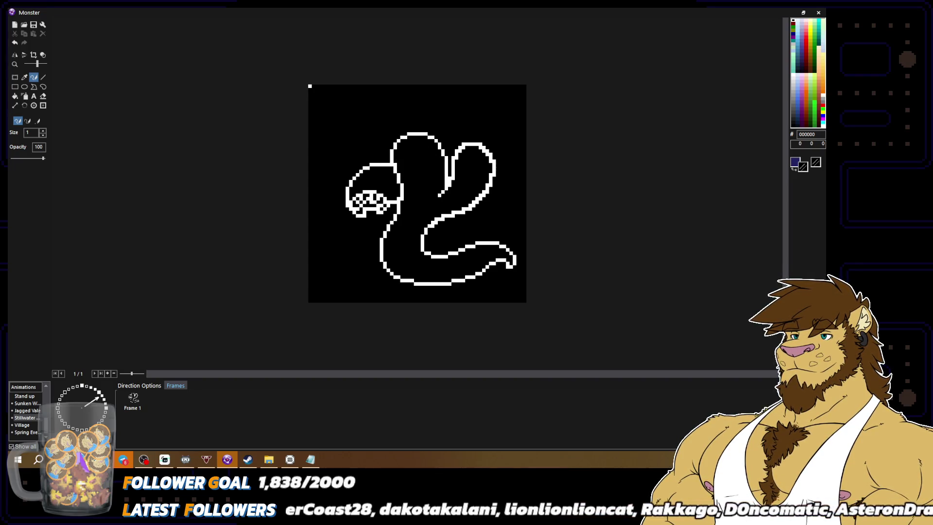
# Step: Resample white and black around the hood outline, then select animation Frame 1
pyautogui.keyDown('alt'); pyautogui.rightClick(403, 194); pyautogui.keyUp('alt')
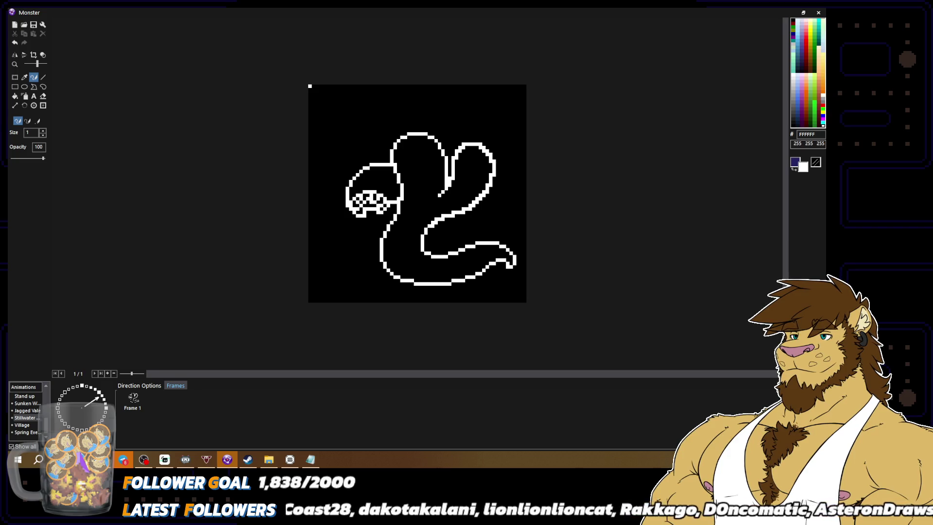
pyautogui.keyDown('alt'); pyautogui.rightClick(398, 170); pyautogui.keyUp('alt')
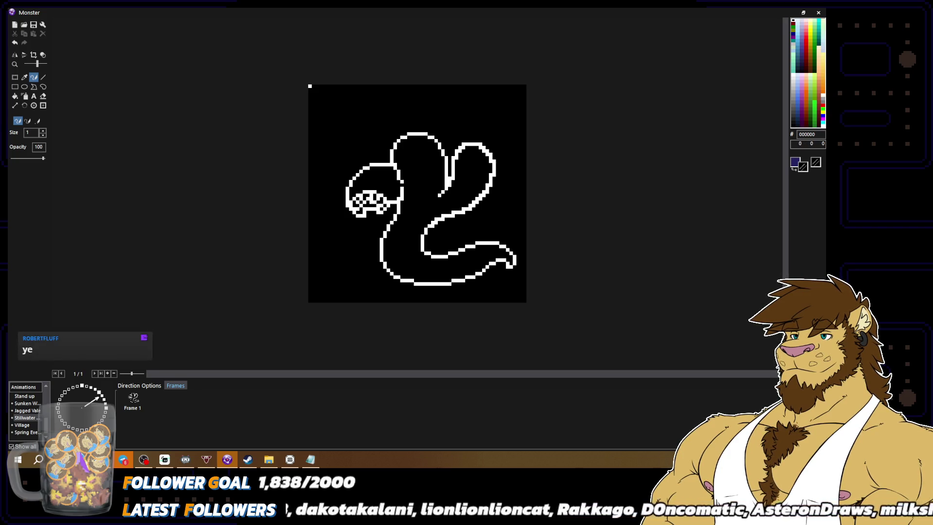
pyautogui.keyDown('alt'); pyautogui.rightClick(401, 179); pyautogui.keyUp('alt')
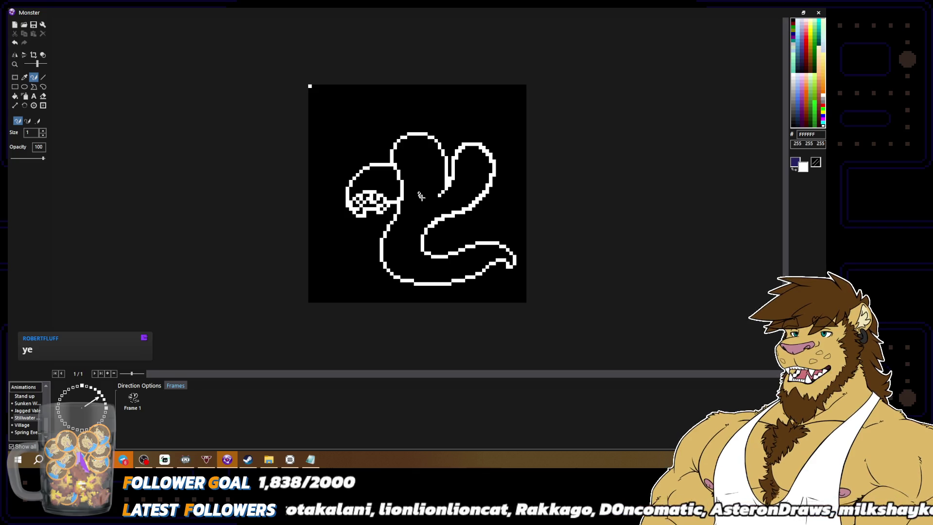
pyautogui.keyDown('alt'); pyautogui.rightClick(408, 196); pyautogui.keyUp('alt')
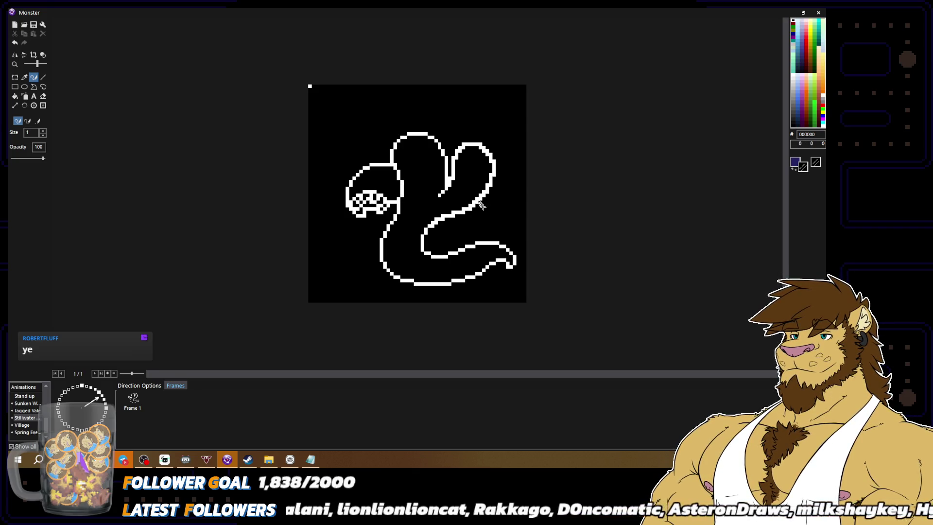
pyautogui.keyDown('alt'); pyautogui.rightClick(404, 197); pyautogui.keyUp('alt')
pyautogui.scroll(-2, 404, 194)
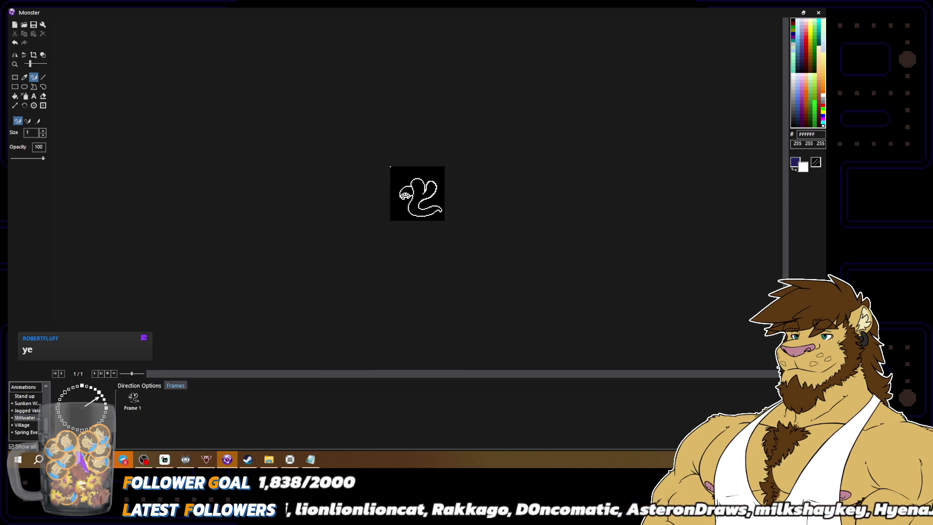
pyautogui.scroll(2, 404, 195)
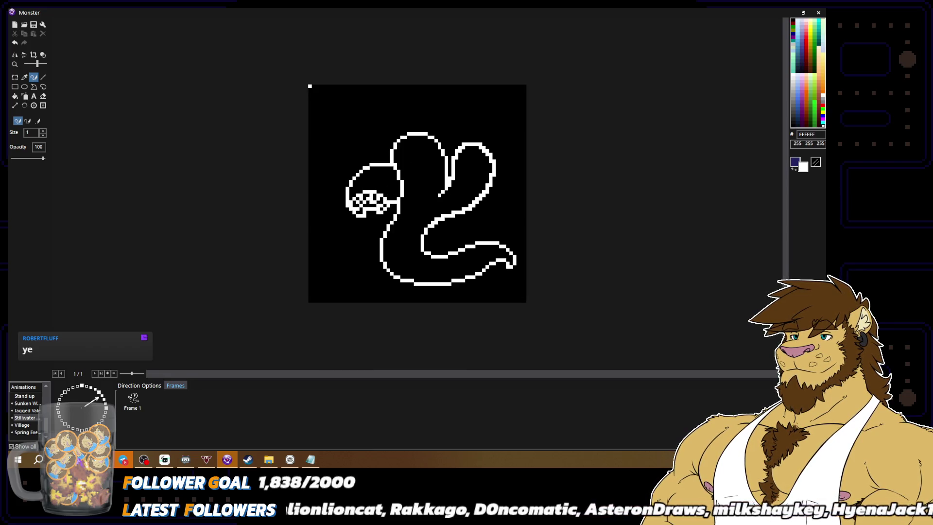
pyautogui.keyDown('alt'); pyautogui.rightClick(414, 195); pyautogui.keyUp('alt')
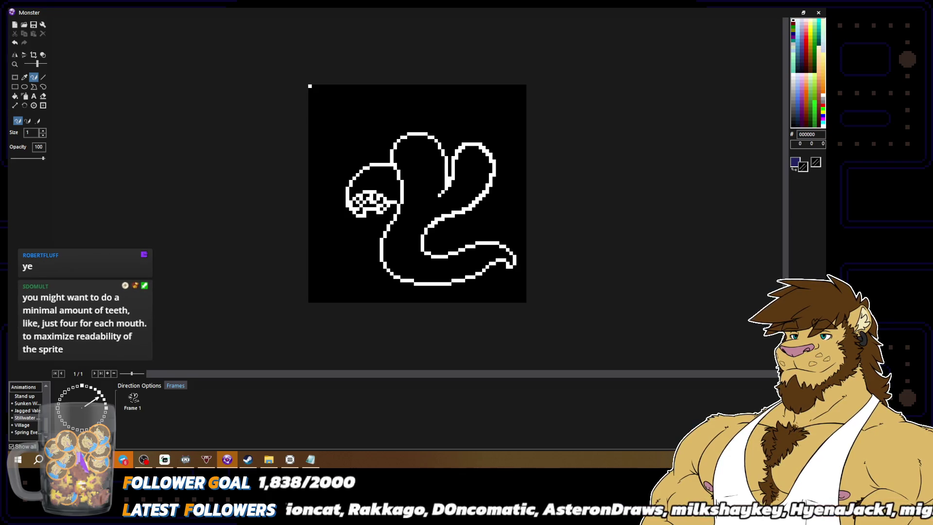
pyautogui.keyDown('alt'); pyautogui.rightClick(395, 205); pyautogui.keyUp('alt')
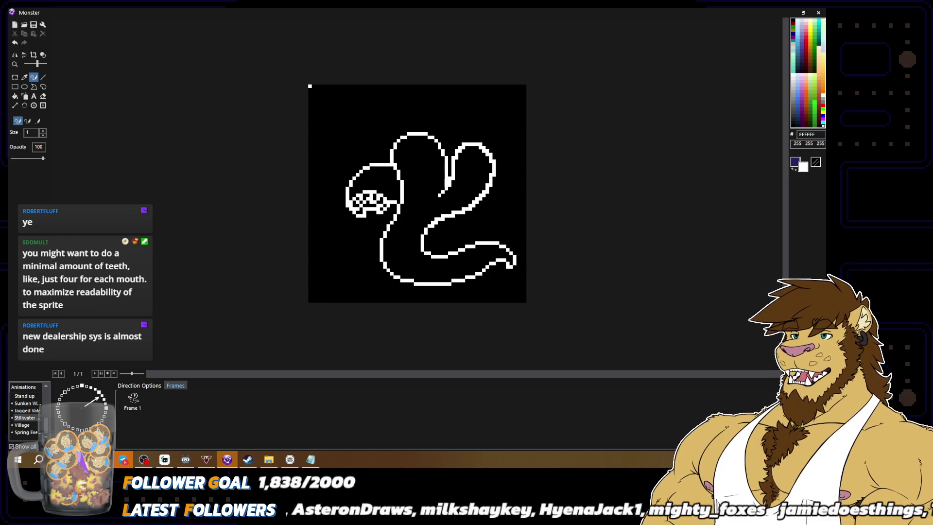
pyautogui.scroll(-2, 417, 193)
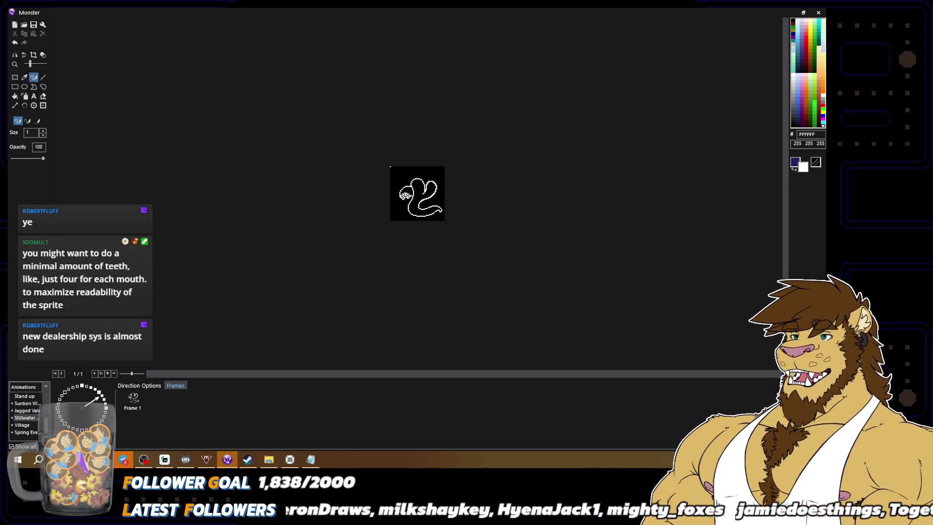
pyautogui.scroll(2, 423, 199)
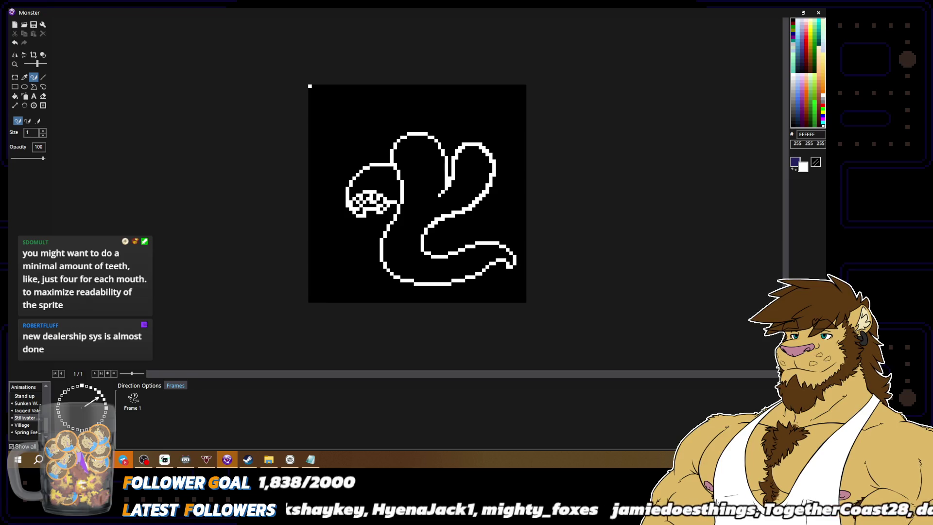
pyautogui.click(143, 396)
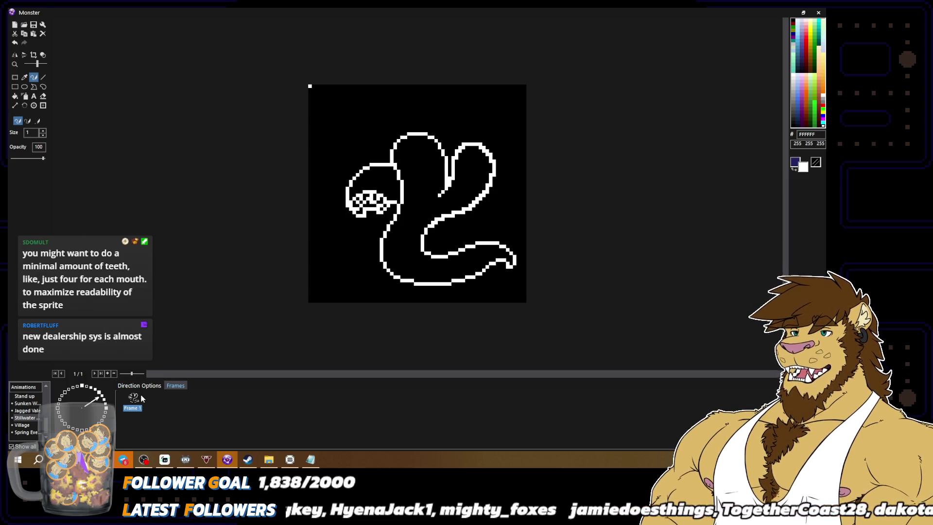
# Step: Discard the hood edits and reopen the Monster's Stillwater serpent sprite
pyautogui.press('Escape')
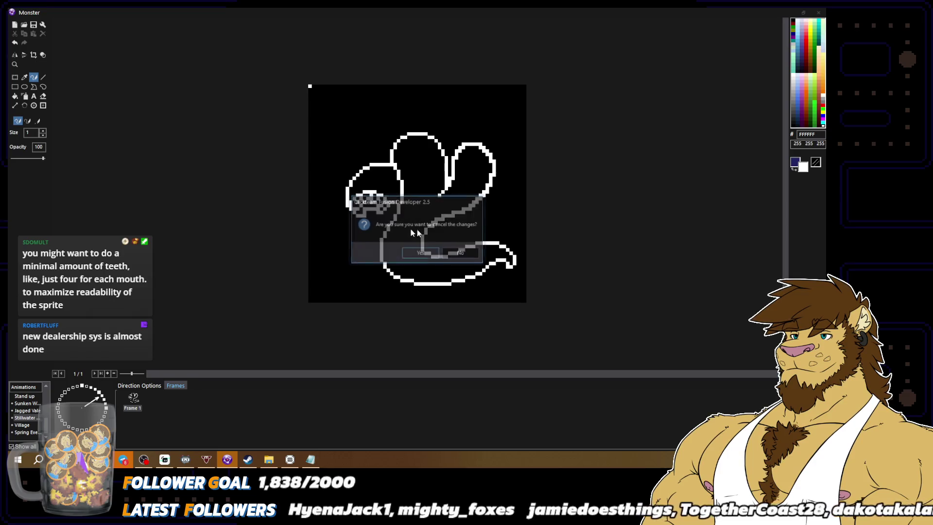
pyautogui.click(420, 253)
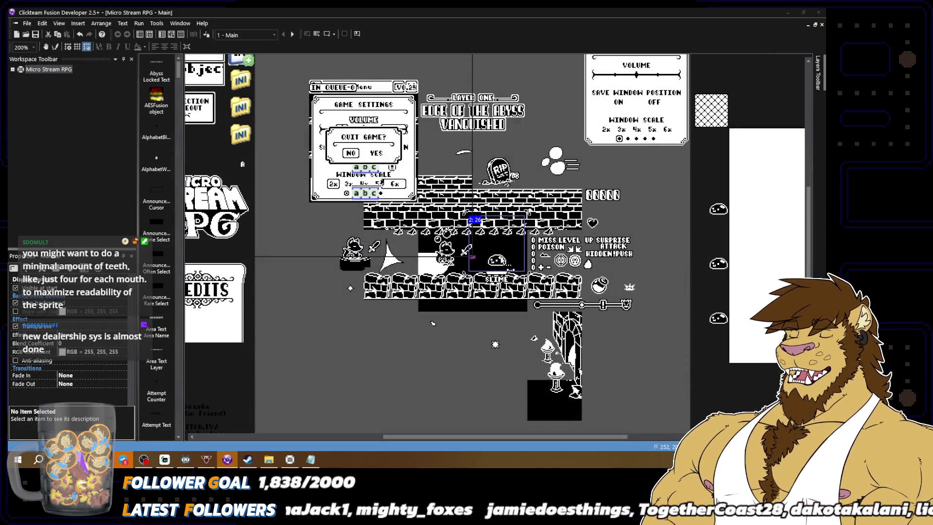
pyautogui.doubleClick(503, 261)
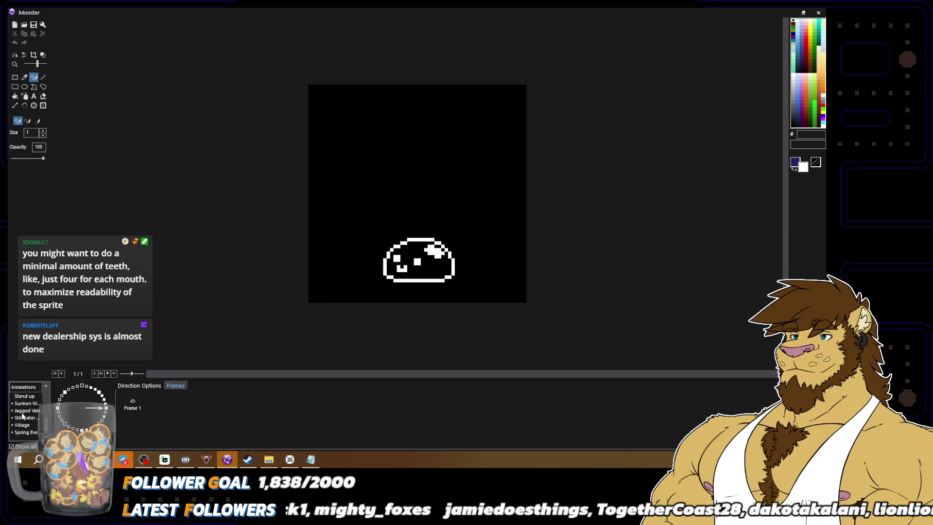
pyautogui.click(22, 418)
pyautogui.click(104, 399)
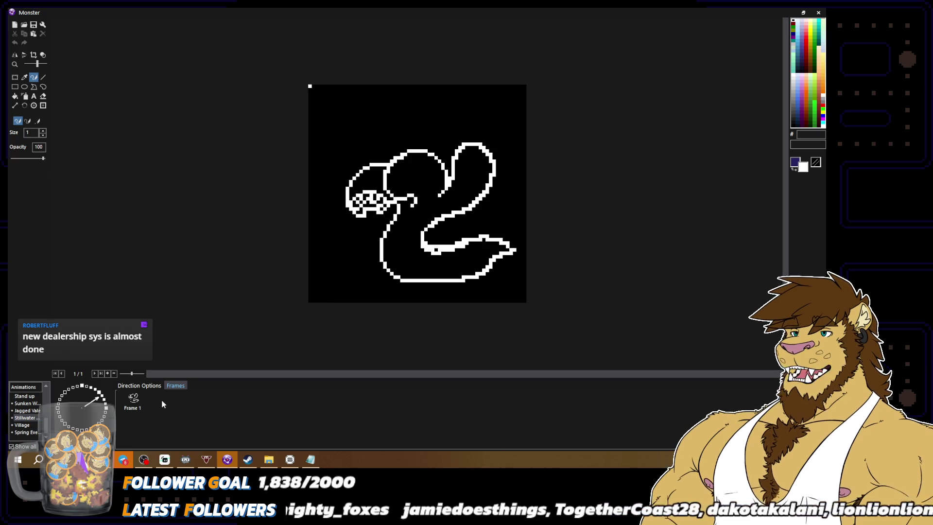
# Step: Copy Frame 1 and paste it as a new Frame 2
pyautogui.click(133, 399)
pyautogui.hotkey('ctrl', 'c')
pyautogui.hotkey('ctrl', 'v')
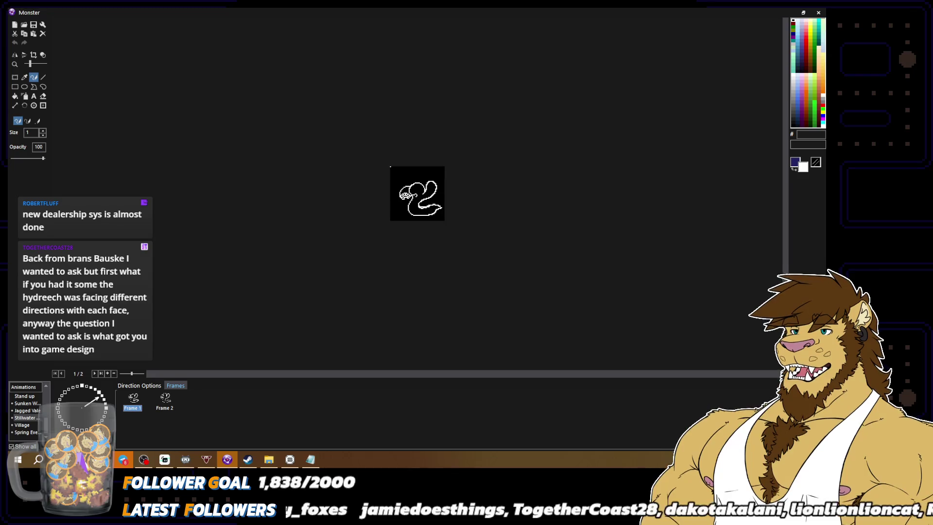
# Step: Switch between the Frame 1 and Frame 2 thumbnails to compare the sprites
pyautogui.click(167, 400)
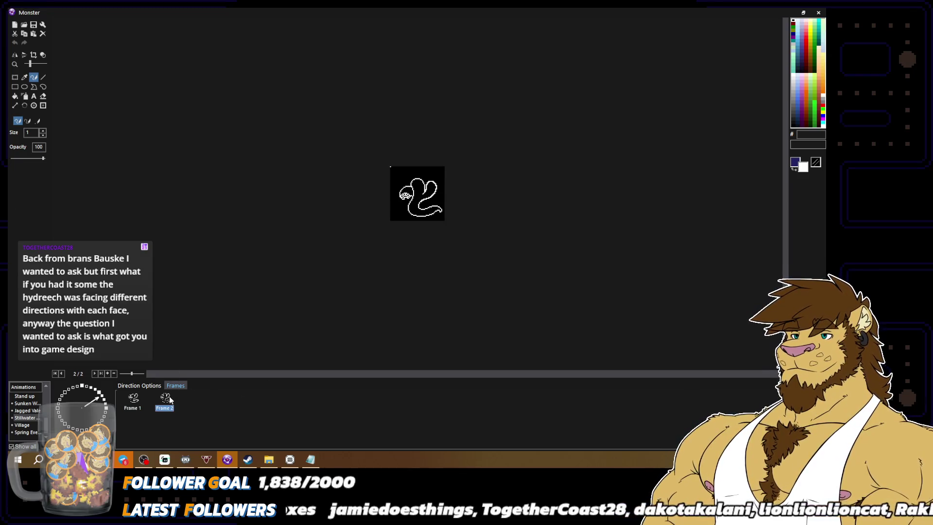
pyautogui.click(133, 405)
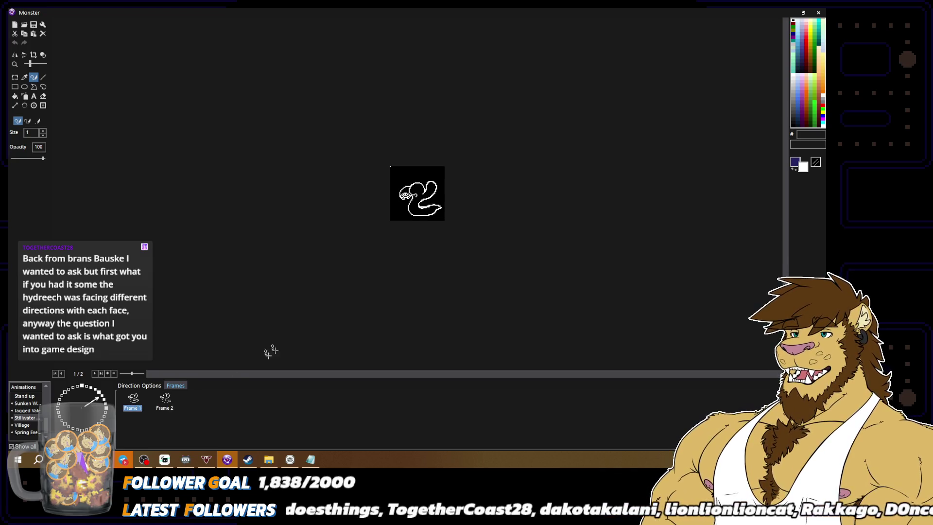
pyautogui.click(166, 401)
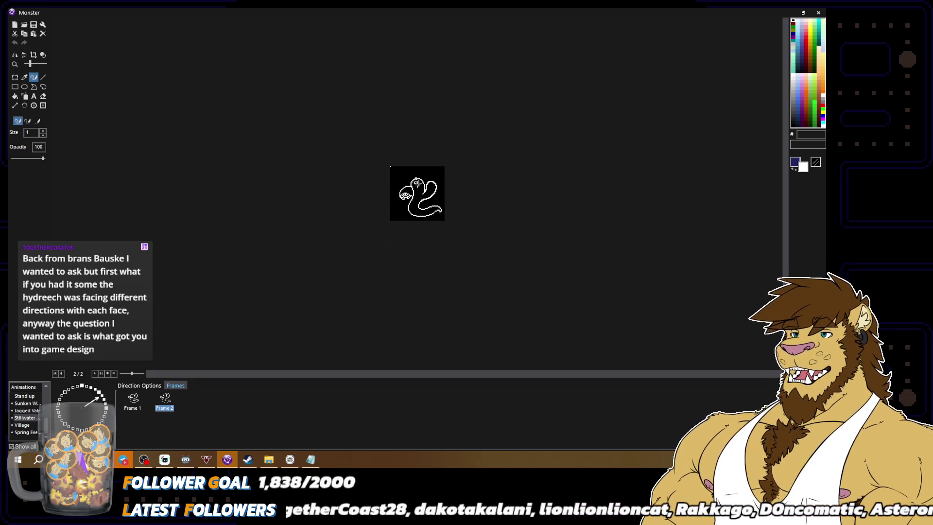
# Step: Erase the stray white stroke tail in Frame 2 and pick black as the drawing colour
pyautogui.scroll(3, 455, 200)
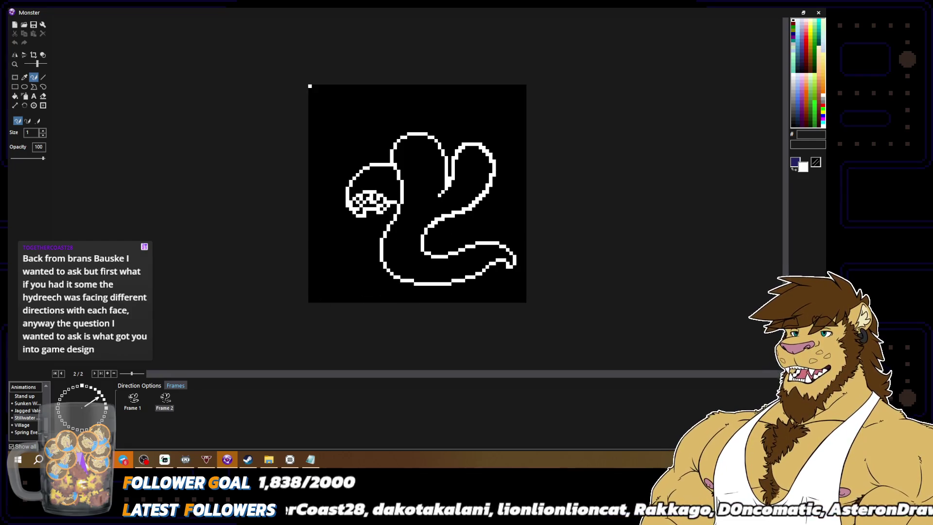
pyautogui.moveTo(460, 180)
pyautogui.mouseDown()
pyautogui.moveTo(440, 196)
pyautogui.moveTo(450, 178)
pyautogui.mouseUp()
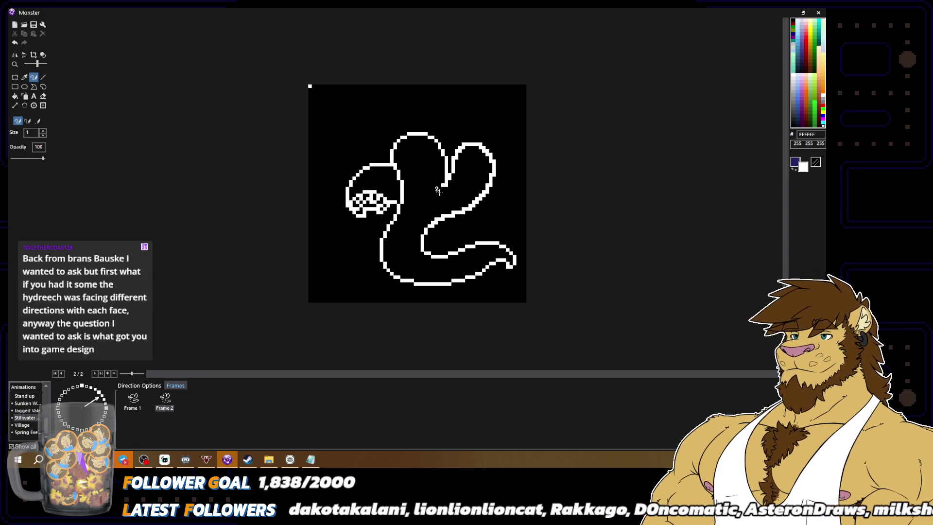
pyautogui.keyDown('alt'); pyautogui.click(442, 187); pyautogui.keyUp('alt')
pyautogui.scroll(-2, 491, 217)
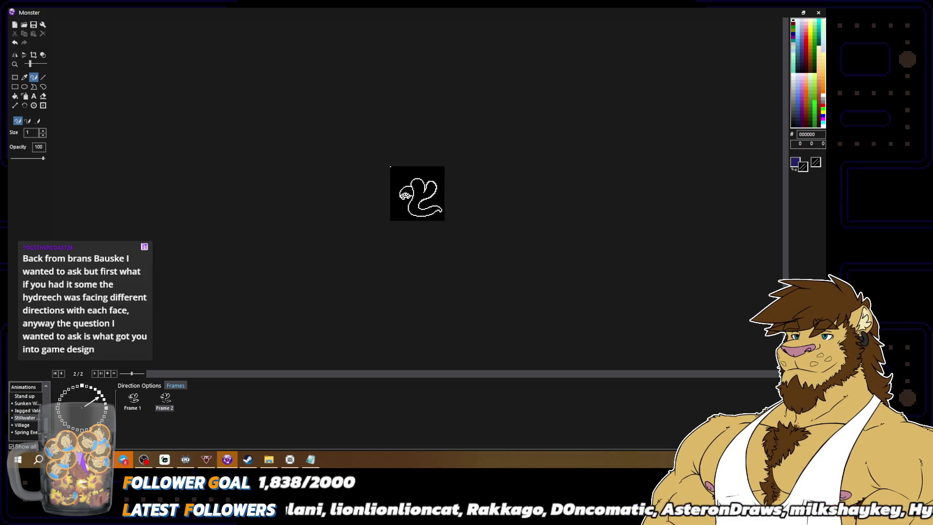
pyautogui.scroll(2, 419, 273)
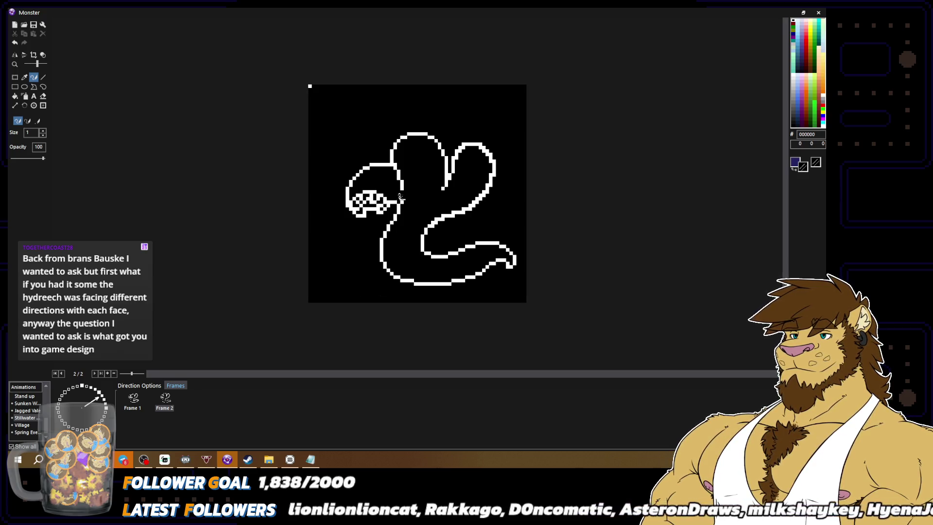
pyautogui.scroll(-2, 426, 219)
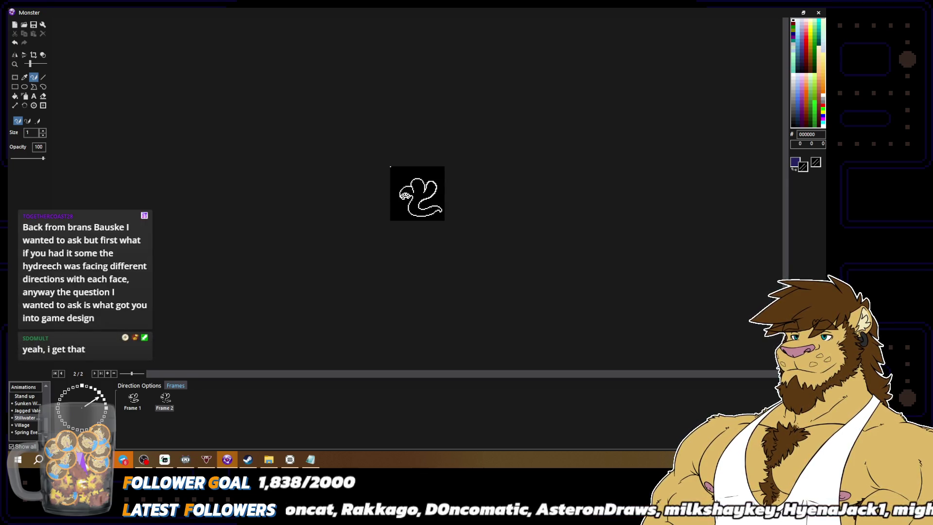
pyautogui.scroll(2, 417, 193)
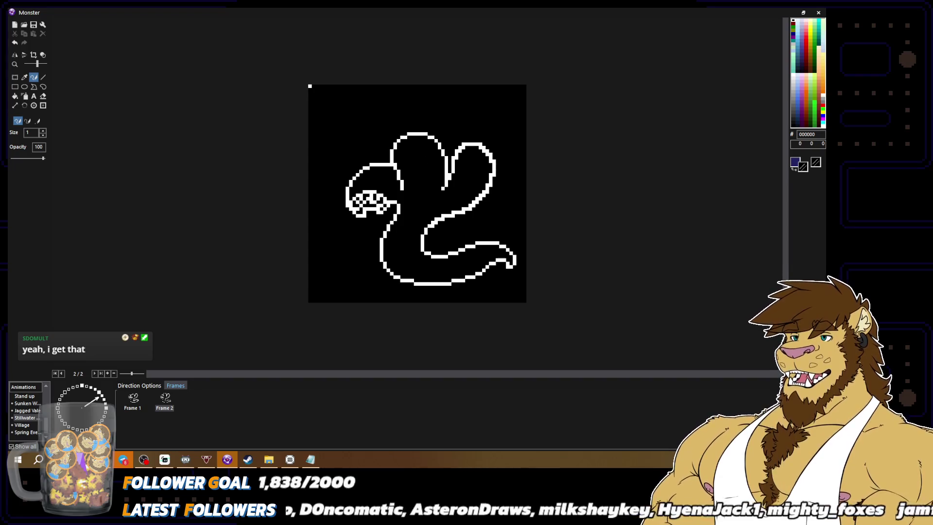
# Step: Draw a white ring inside the top neck curve, then undo an accidental black stroke
pyautogui.press('x')
pyautogui.moveTo(429, 155)
pyautogui.mouseDown()
pyautogui.moveTo(408, 146)
pyautogui.moveTo(397, 157)
pyautogui.moveTo(430, 163)
pyautogui.moveTo(429, 179)
pyautogui.moveTo(402, 184)
pyautogui.mouseUp()
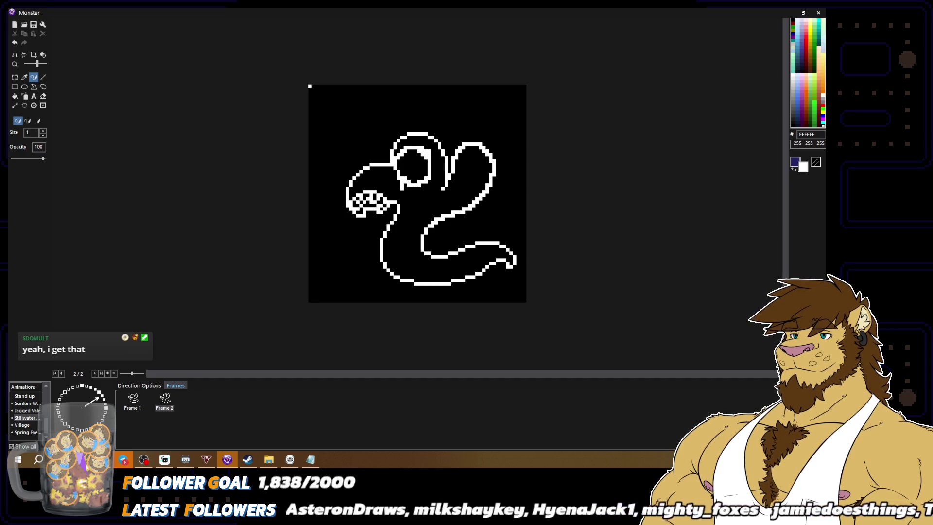
pyautogui.press('x')
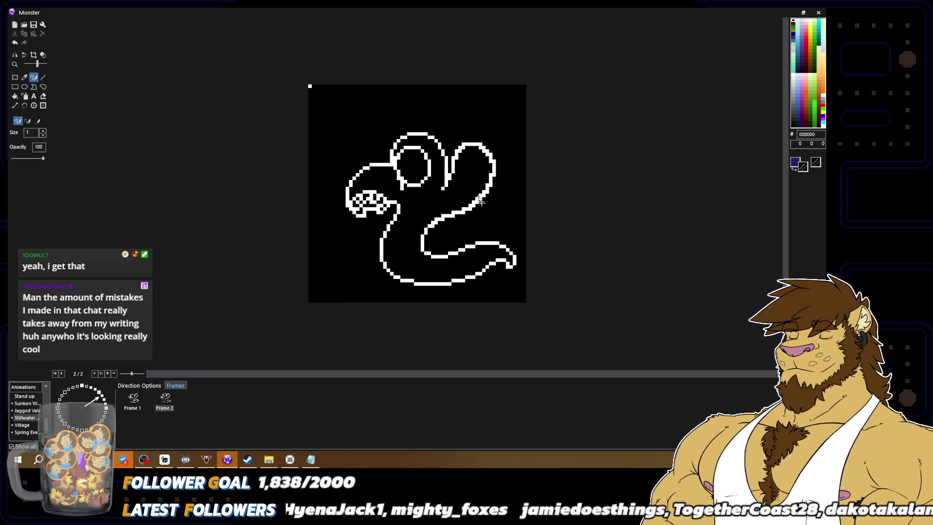
pyautogui.scroll(-2, 480, 199)
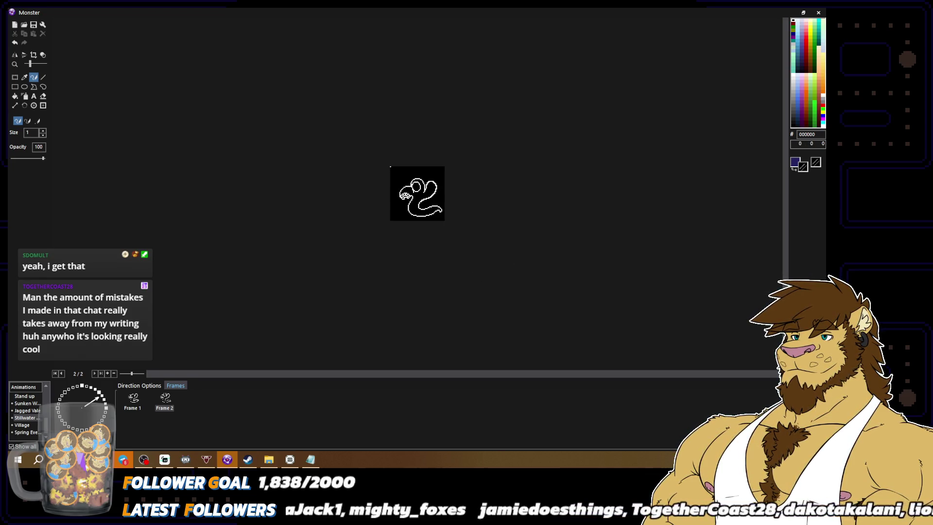
pyautogui.scroll(2, 477, 258)
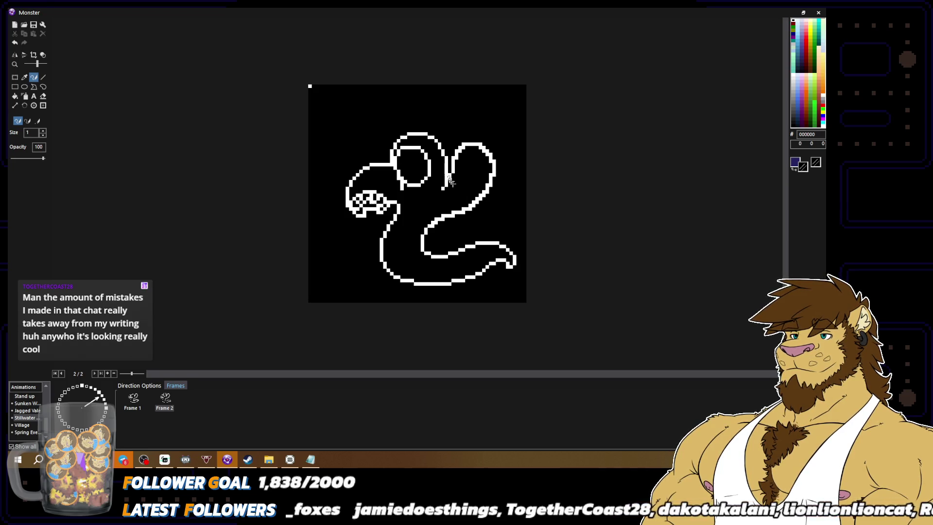
pyautogui.scroll(-2, 449, 180)
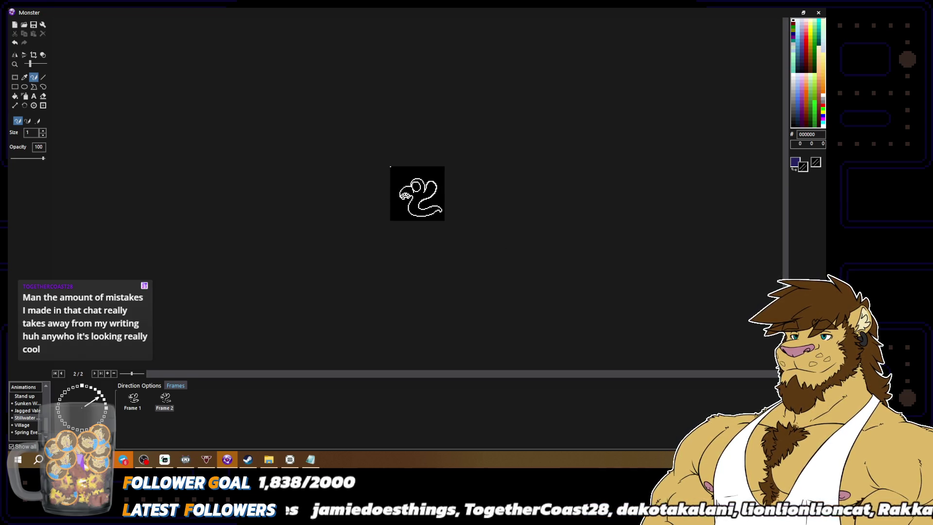
pyautogui.scroll(1, 478, 248)
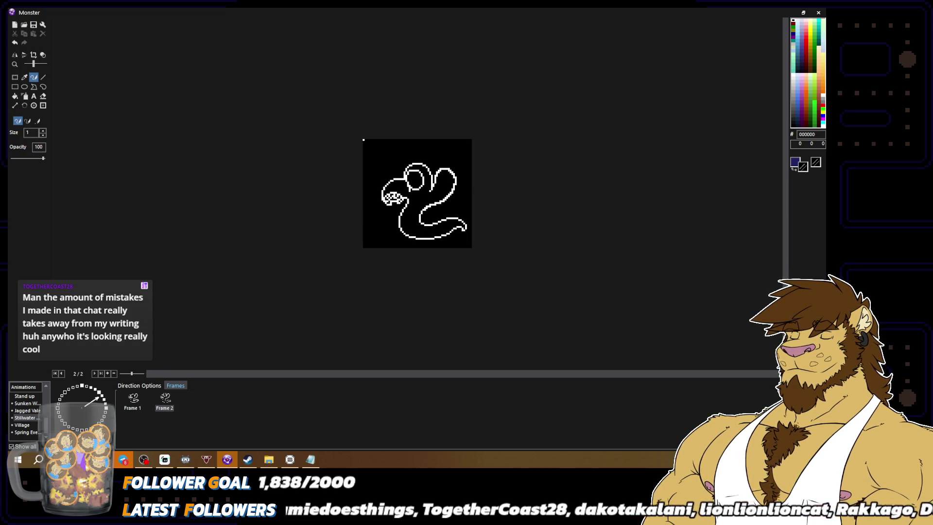
pyautogui.scroll(1, 417, 193)
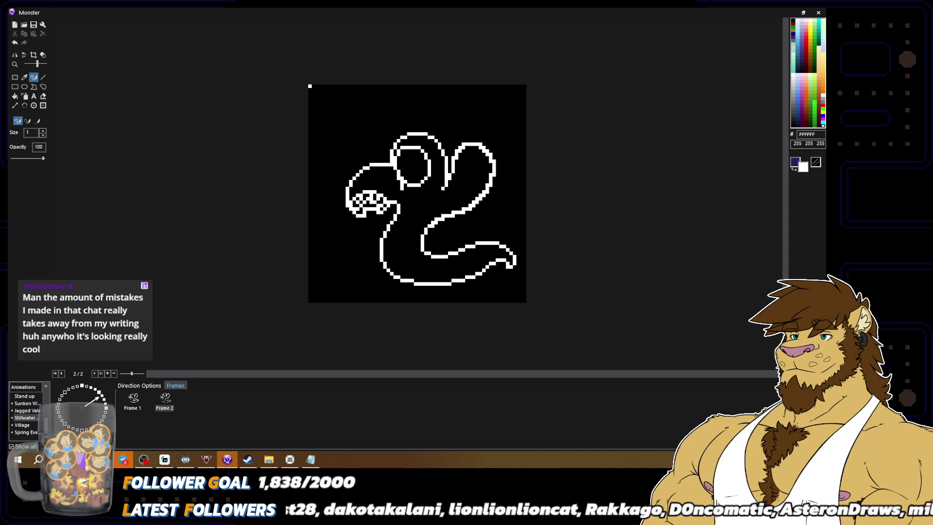
pyautogui.moveTo(457, 142); pyautogui.dragTo(449, 173)
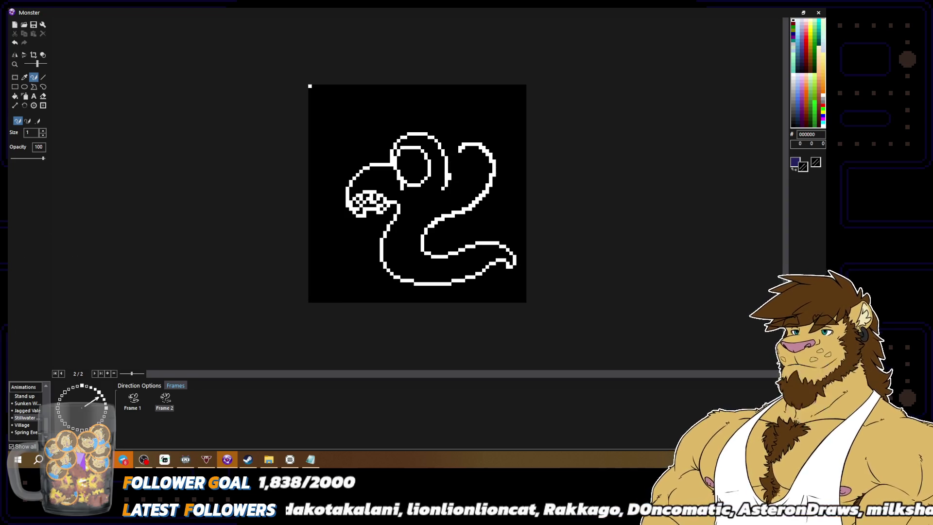
pyautogui.hotkey('ctrl', 'z')
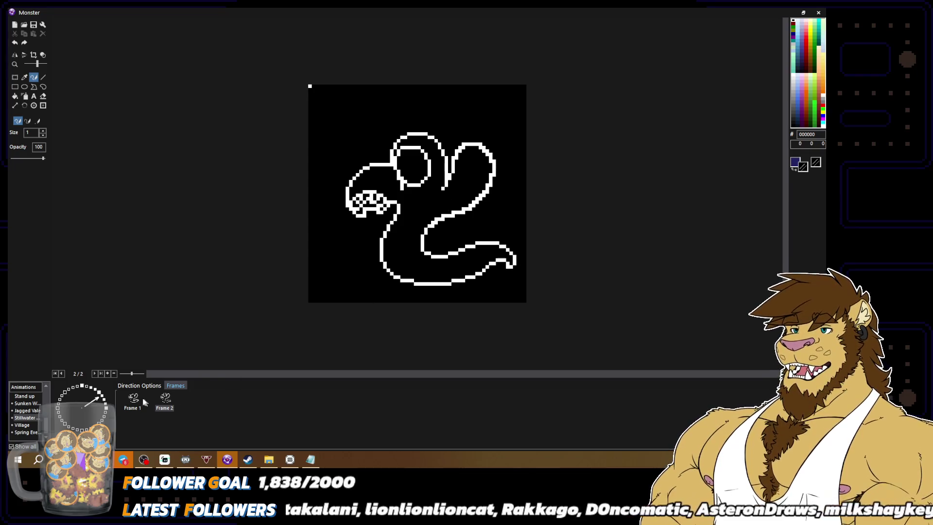
# Step: Duplicate Frame 2 of the Stillwater animation as a new Frame 3
pyautogui.click(134, 401)
pyautogui.click(168, 402)
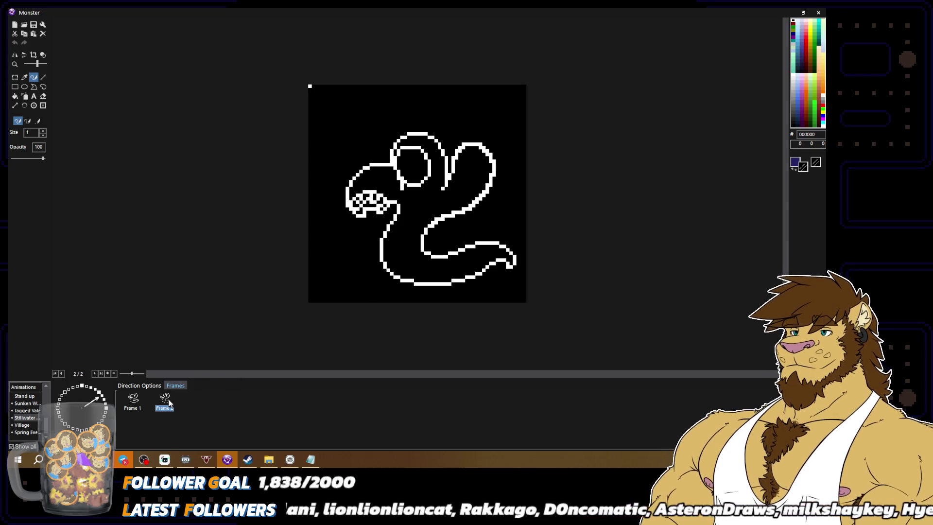
pyautogui.hotkey('ctrl', 'v')
pyautogui.click(134, 404)
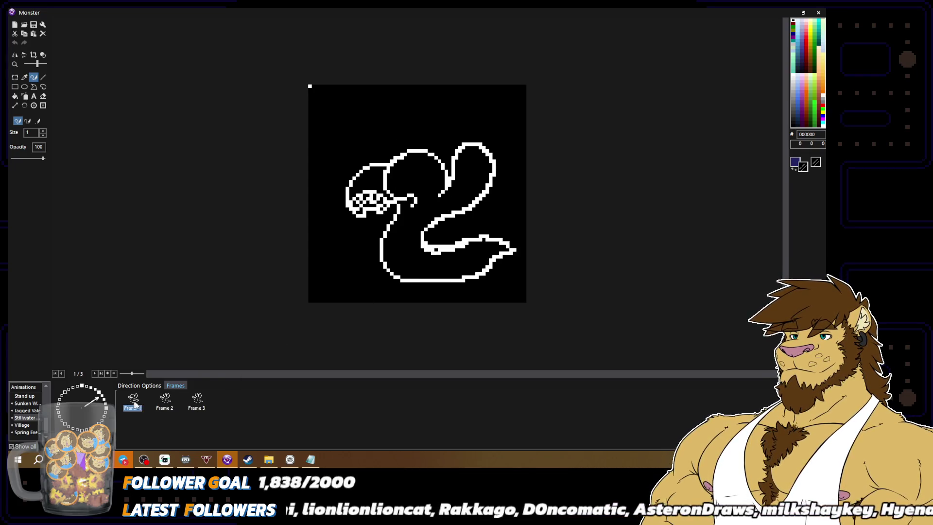
pyautogui.click(165, 403)
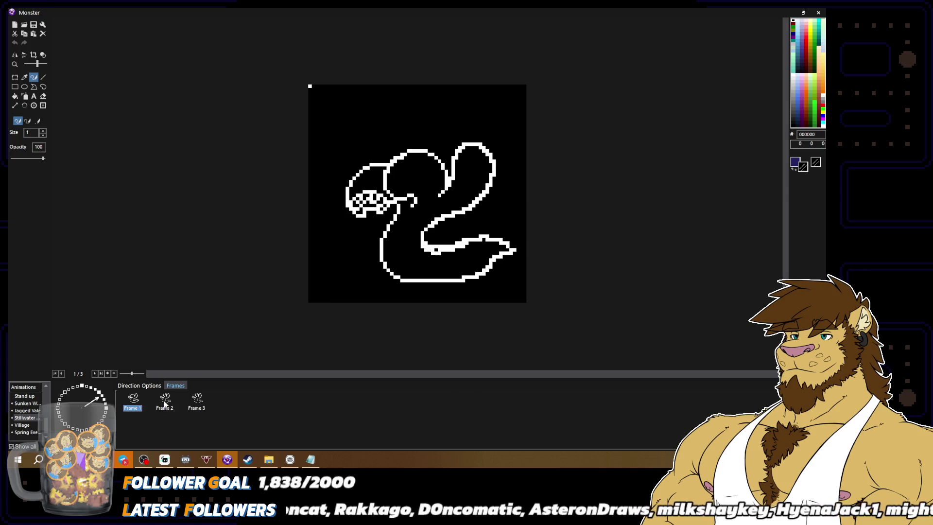
# Step: On Frame 3, paint the right neck loop black down to a short stub, then restore white
pyautogui.press('Right')
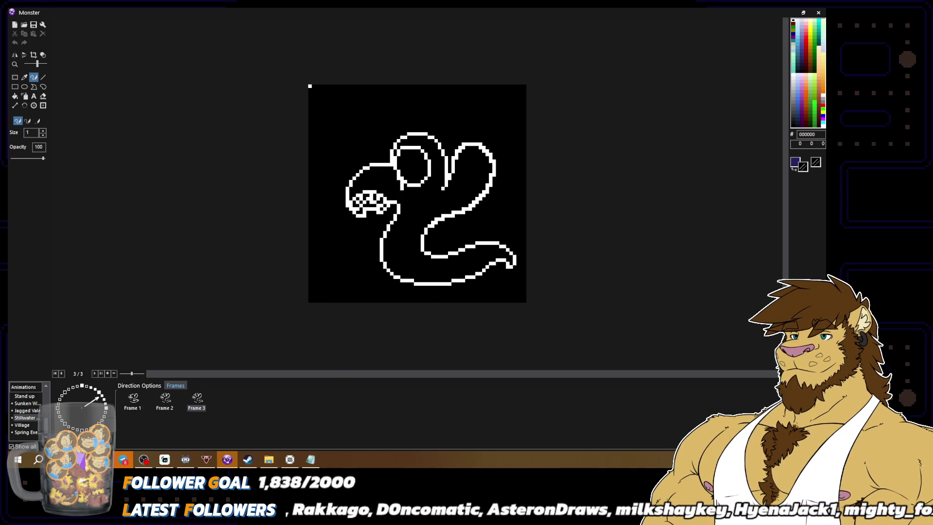
pyautogui.moveTo(449, 178)
pyautogui.mouseDown()
pyautogui.moveTo(470, 145)
pyautogui.moveTo(492, 165)
pyautogui.moveTo(471, 208)
pyautogui.moveTo(435, 214)
pyautogui.mouseUp()
pyautogui.press('x')
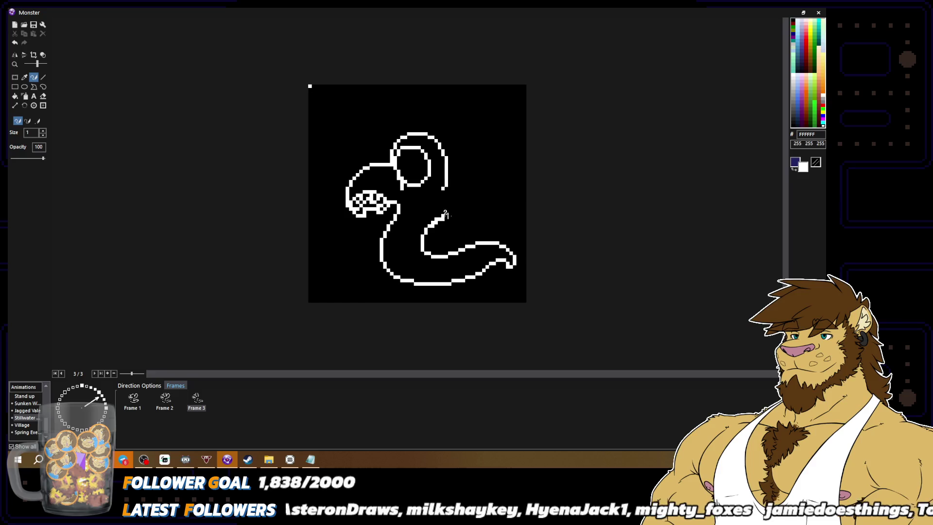
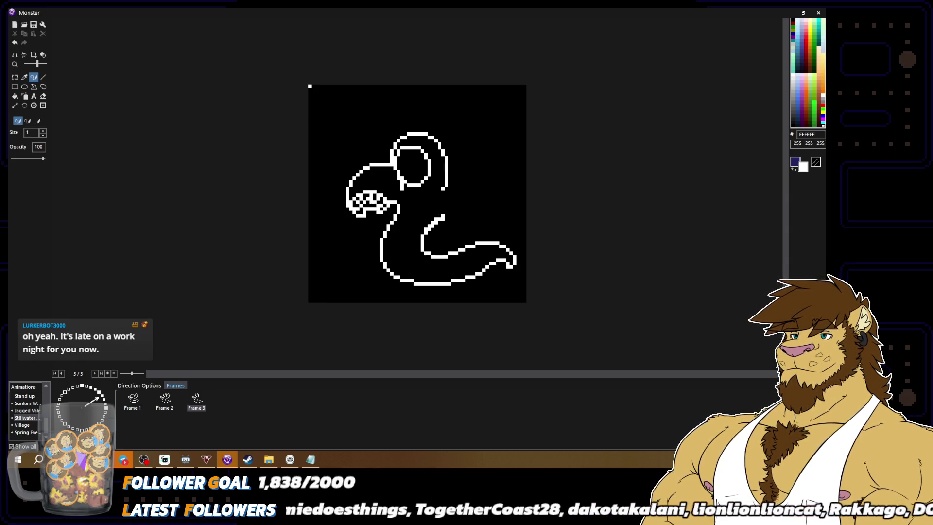
# Step: Draw a white fin line rising from the serpent's back and erase its stray left edge
pyautogui.moveTo(439, 193)
pyautogui.mouseDown()
pyautogui.moveTo(479, 153)
pyautogui.moveTo(501, 154)
pyautogui.moveTo(511, 178)
pyautogui.moveTo(511, 204)
pyautogui.moveTo(446, 219)
pyautogui.moveTo(424, 247)
pyautogui.mouseUp()
pyautogui.keyDown('alt'); pyautogui.click(422, 252); pyautogui.keyUp('alt')
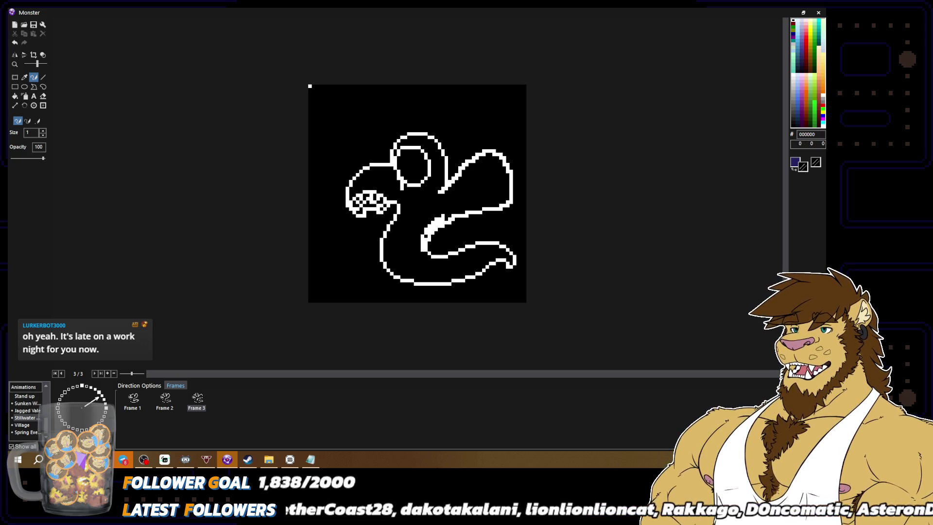
pyautogui.keyDown('alt'); pyautogui.click(430, 252); pyautogui.keyUp('alt')
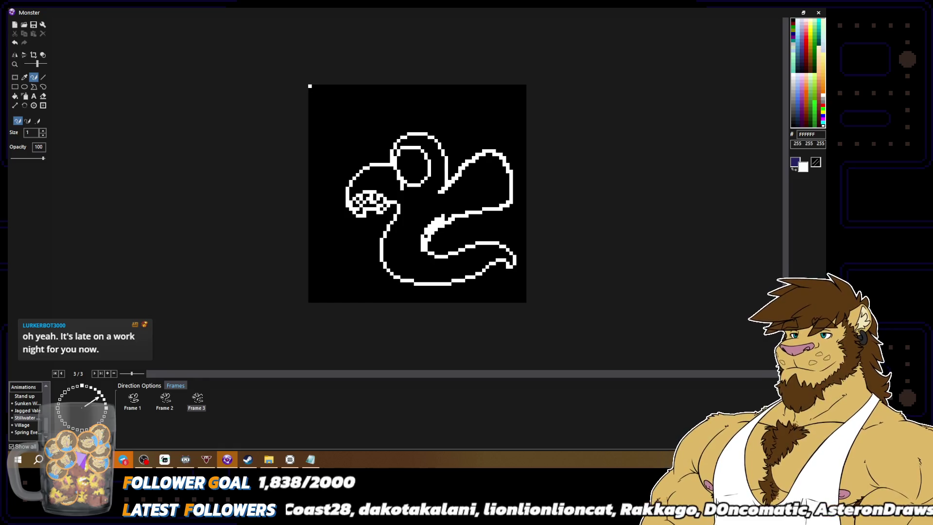
pyautogui.keyDown('alt'); pyautogui.click(419, 246); pyautogui.keyUp('alt')
pyautogui.moveTo(422, 252); pyautogui.dragTo(440, 211)
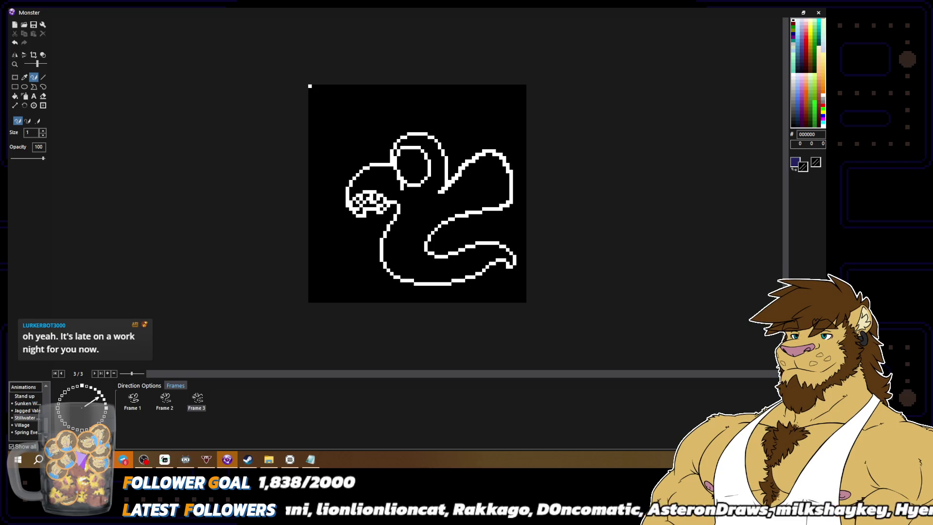
# Step: Add an inner line inside the fin, then trim its tail, the fin's top bump and right edge
pyautogui.rightClick(510, 175)
pyautogui.moveTo(509, 183)
pyautogui.mouseDown()
pyautogui.moveTo(499, 168)
pyautogui.moveTo(468, 165)
pyautogui.moveTo(424, 205)
pyautogui.mouseUp()
pyautogui.rightClick(439, 190)
pyautogui.rightClick(443, 186)
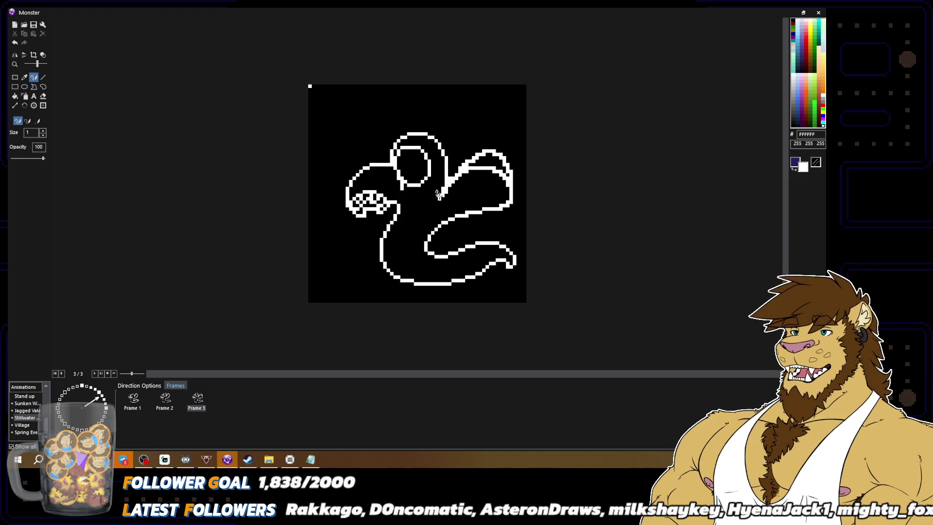
pyautogui.rightClick(443, 187)
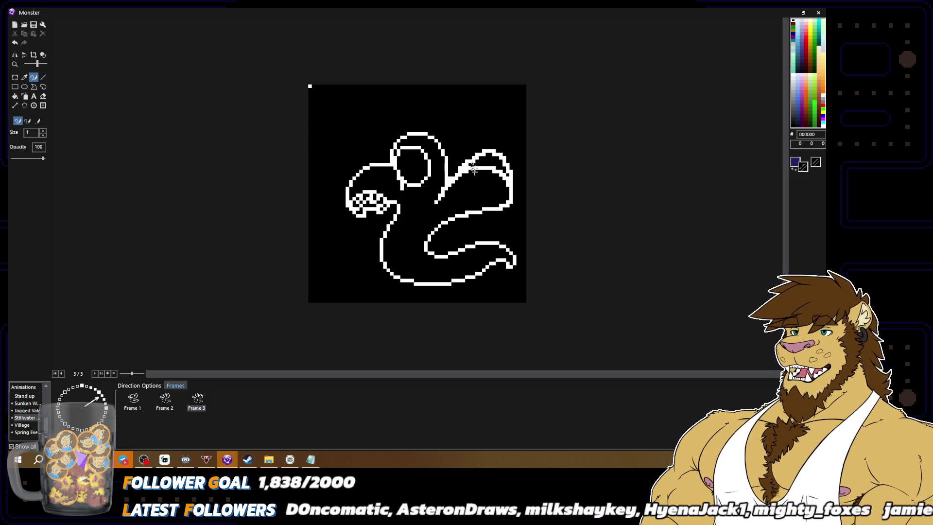
pyautogui.moveTo(461, 165)
pyautogui.mouseDown()
pyautogui.moveTo(488, 152)
pyautogui.moveTo(507, 161)
pyautogui.mouseUp()
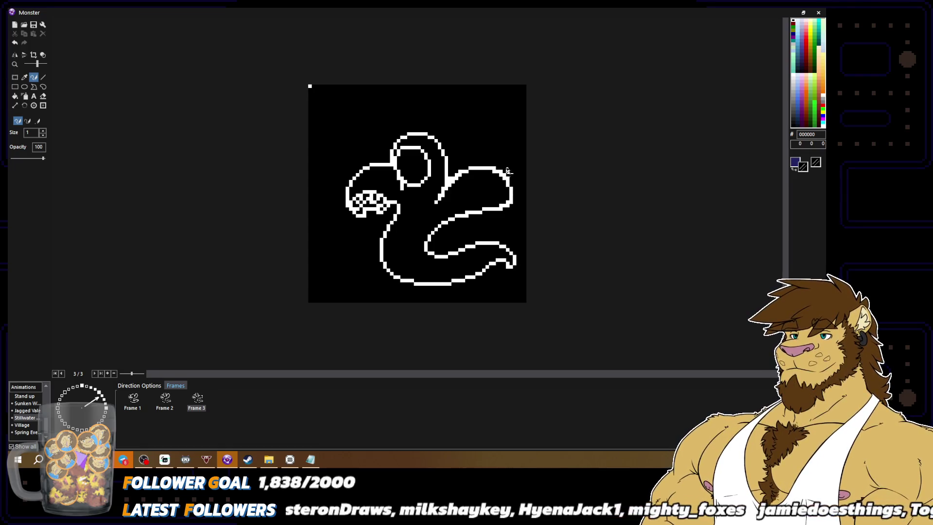
pyautogui.moveTo(507, 195); pyautogui.dragTo(493, 207)
pyautogui.press('x')
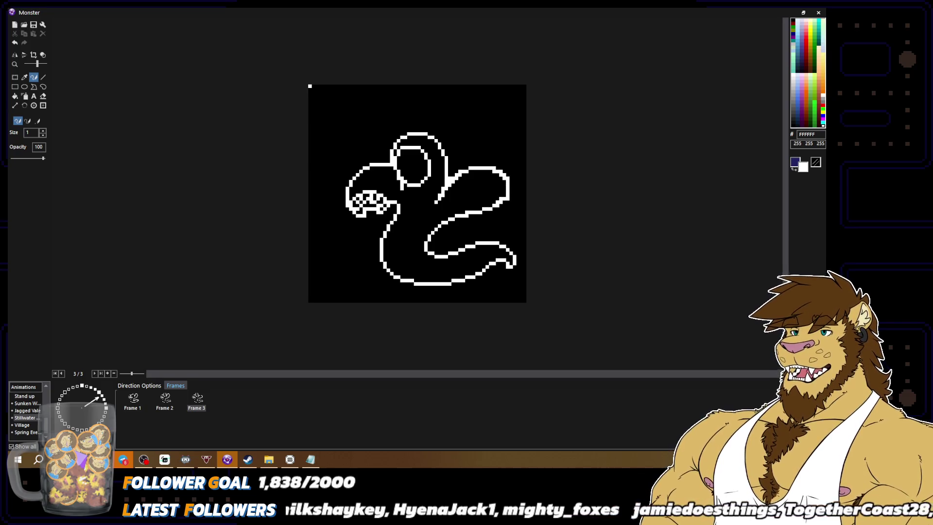
pyautogui.press('x')
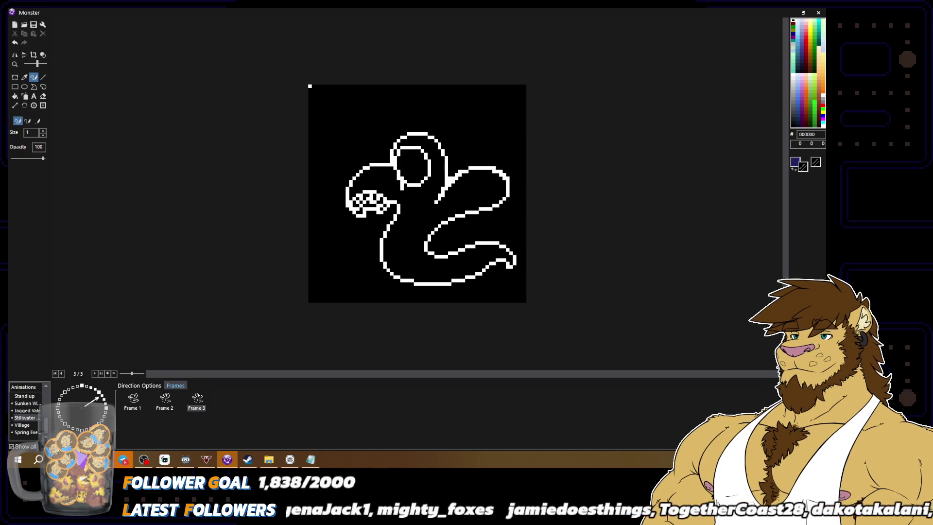
# Step: Draw a white inner curve inside the fin and extend the loop's left edge
pyautogui.keyDown('alt'); pyautogui.rightClick(497, 191); pyautogui.keyUp('alt')
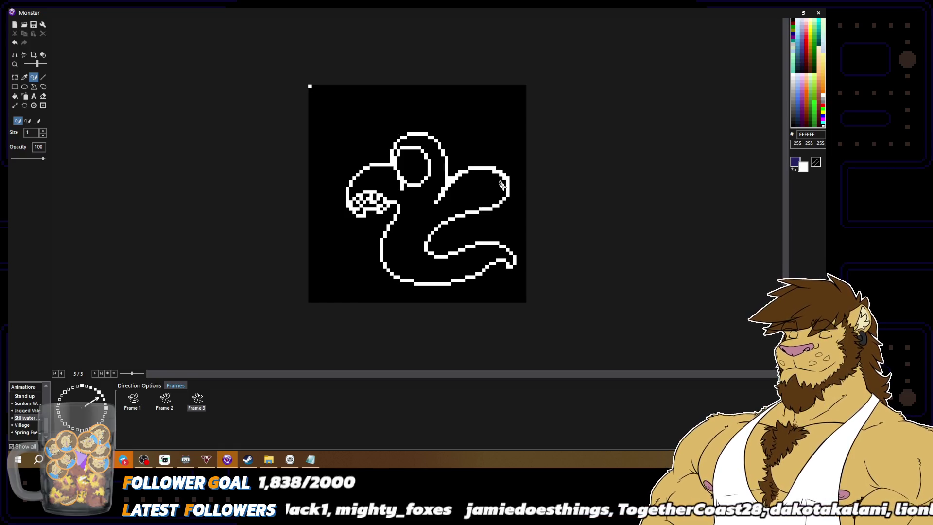
pyautogui.moveTo(502, 186)
pyautogui.mouseDown()
pyautogui.moveTo(470, 189)
pyautogui.moveTo(468, 203)
pyautogui.moveTo(479, 209)
pyautogui.mouseUp()
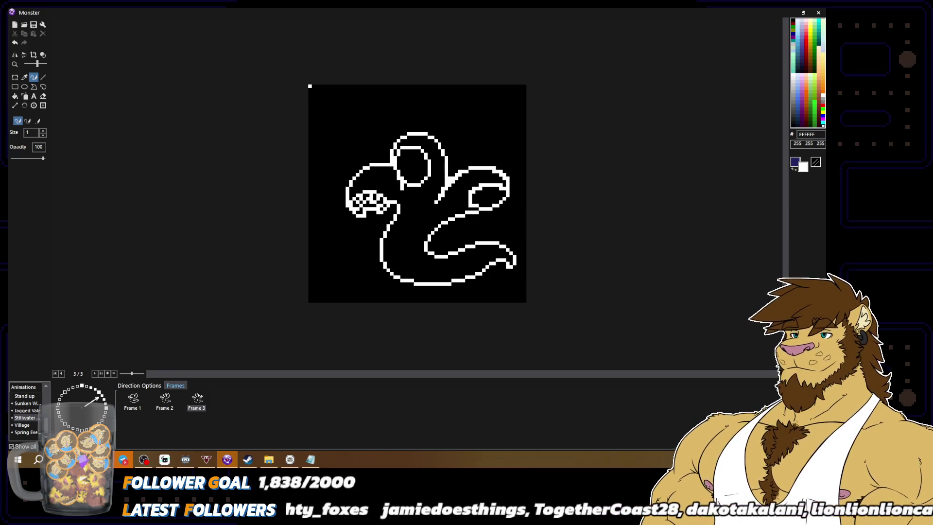
pyautogui.moveTo(474, 208)
pyautogui.mouseDown()
pyautogui.moveTo(467, 200)
pyautogui.moveTo(477, 204)
pyautogui.mouseUp()
pyautogui.press('d')
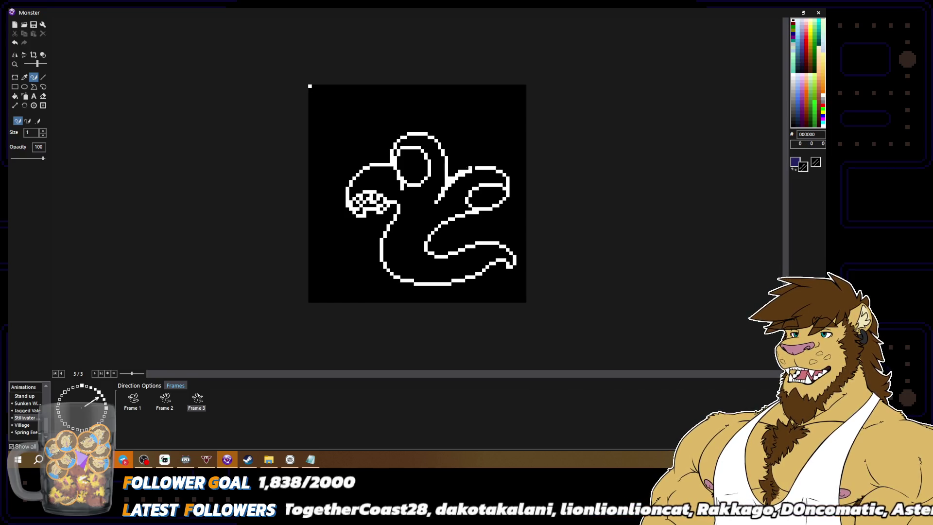
# Step: Paint black over the inner curve in the fin, preview zoomed out, then return to white
pyautogui.keyDown('alt'); pyautogui.rightClick(473, 167); pyautogui.keyUp('alt')
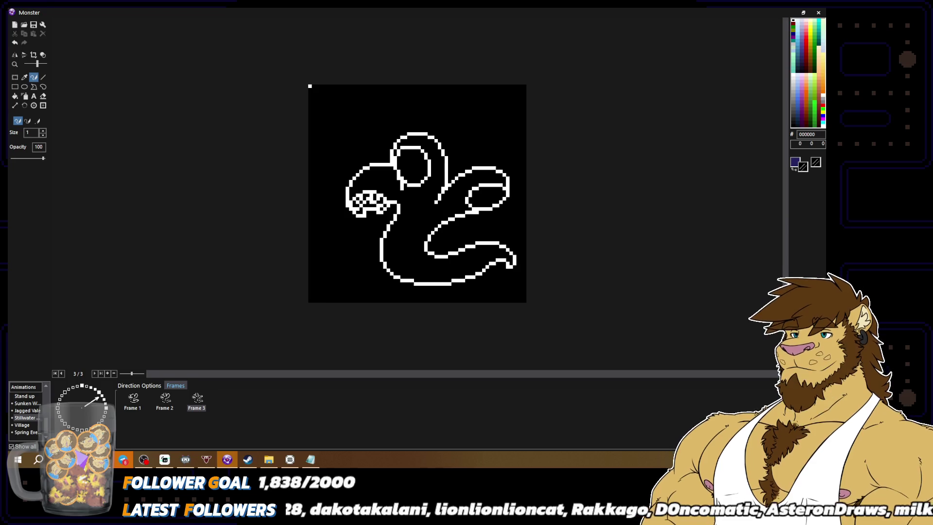
pyautogui.scroll(-2, 447, 189)
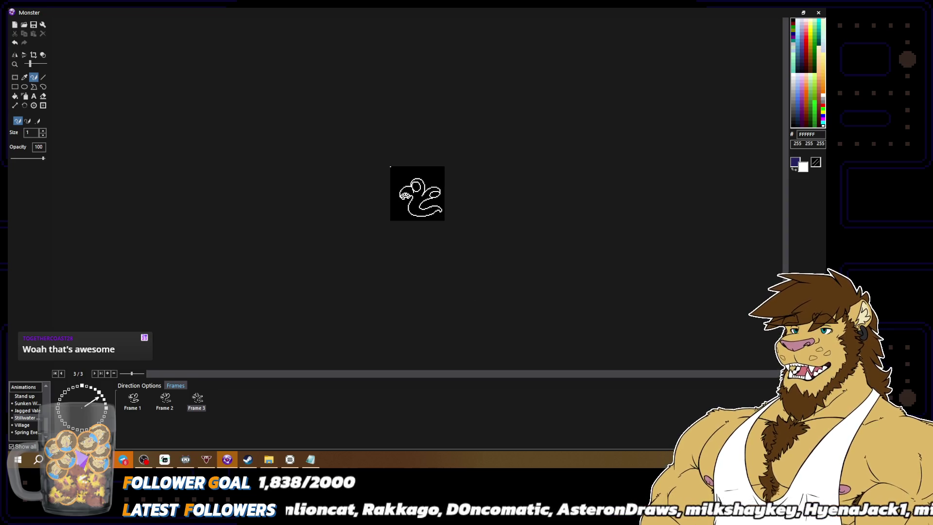
pyautogui.scroll(2, 417, 193)
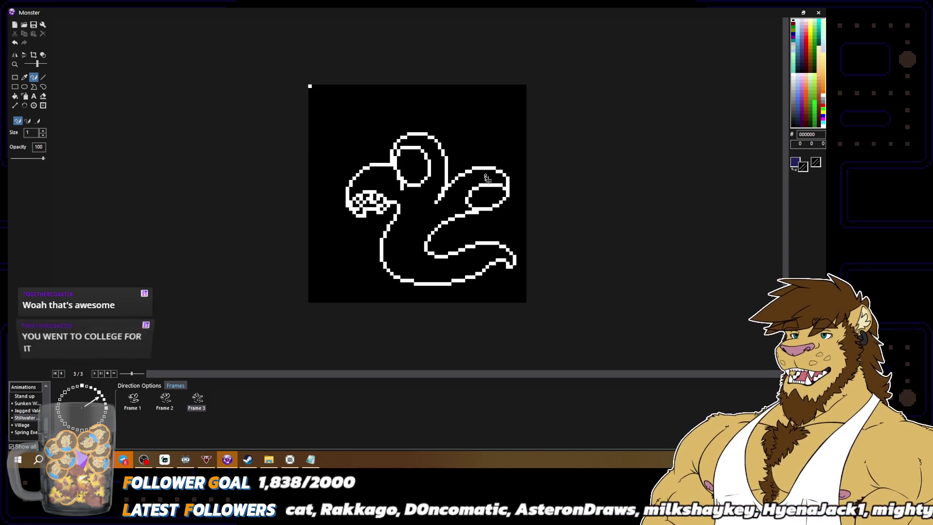
pyautogui.moveTo(503, 183)
pyautogui.mouseDown()
pyautogui.moveTo(469, 193)
pyautogui.moveTo(486, 182)
pyautogui.moveTo(467, 205)
pyautogui.mouseUp()
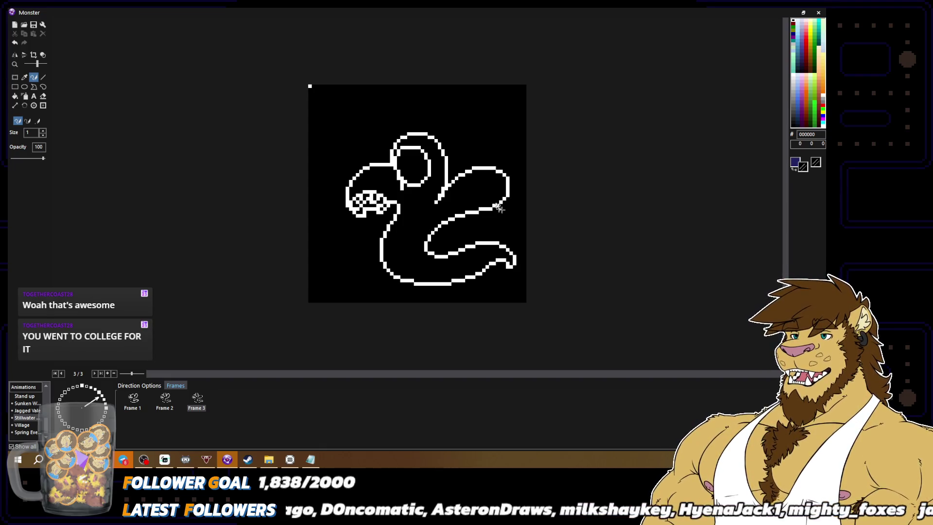
pyautogui.press('x')
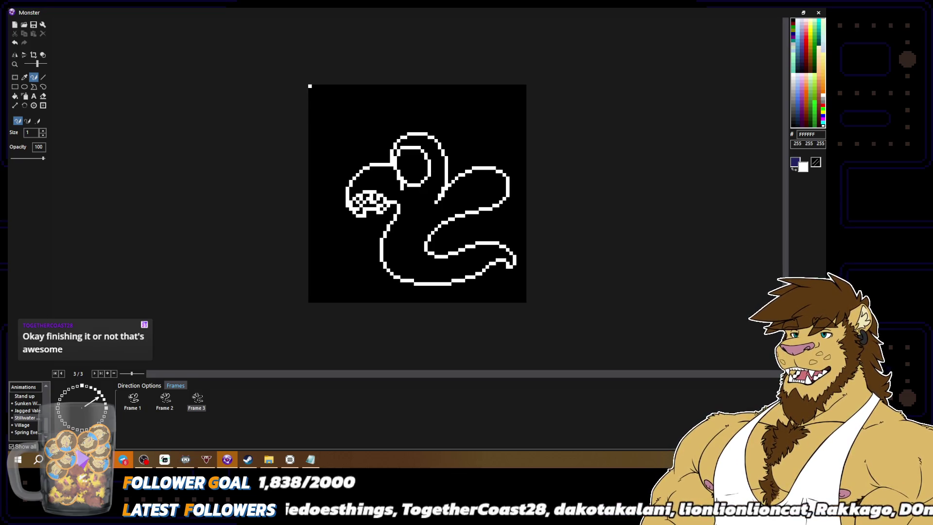
# Step: View Frame 1 for comparison, then return to editing Frame 3
pyautogui.press('x')
pyautogui.click(134, 407)
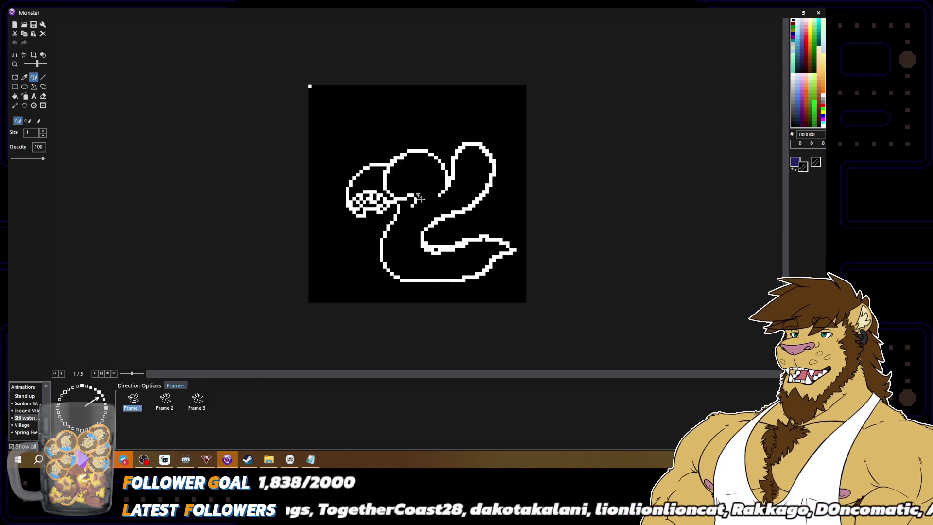
pyautogui.click(419, 197)
pyautogui.press('x')
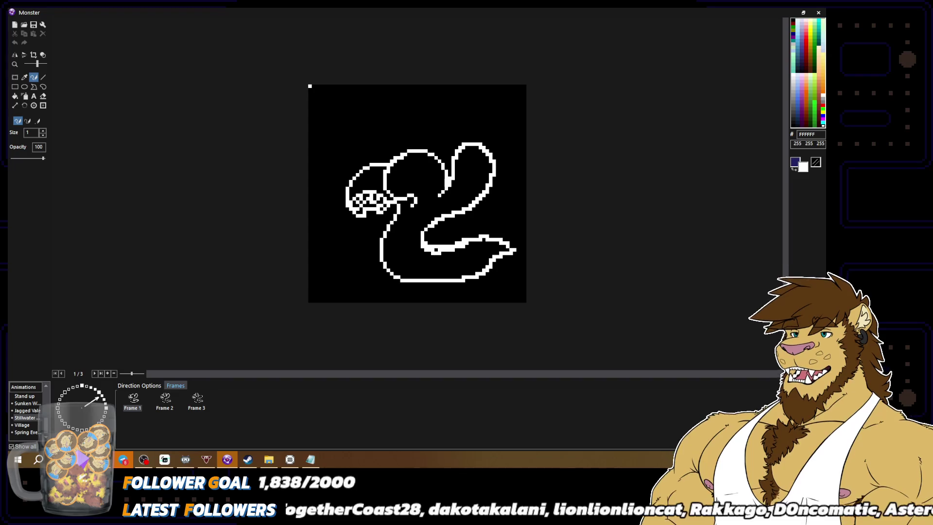
pyautogui.click(200, 399)
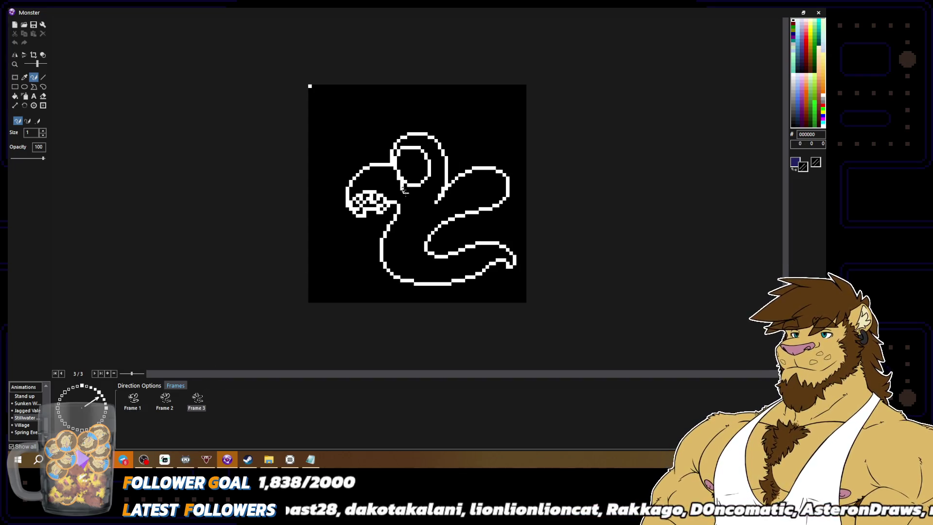
# Step: Add a short white line down from the eye's lower-left and touch up nearby pixels
pyautogui.click(405, 188)
pyautogui.moveTo(405, 189); pyautogui.dragTo(407, 205)
pyautogui.click(794, 22)
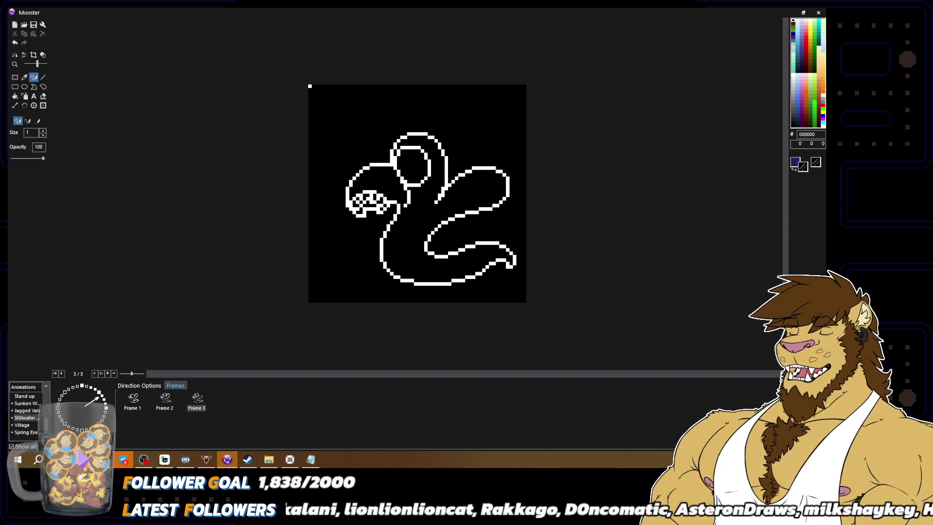
pyautogui.scroll(-3, 434, 198)
pyautogui.scroll(3, 481, 216)
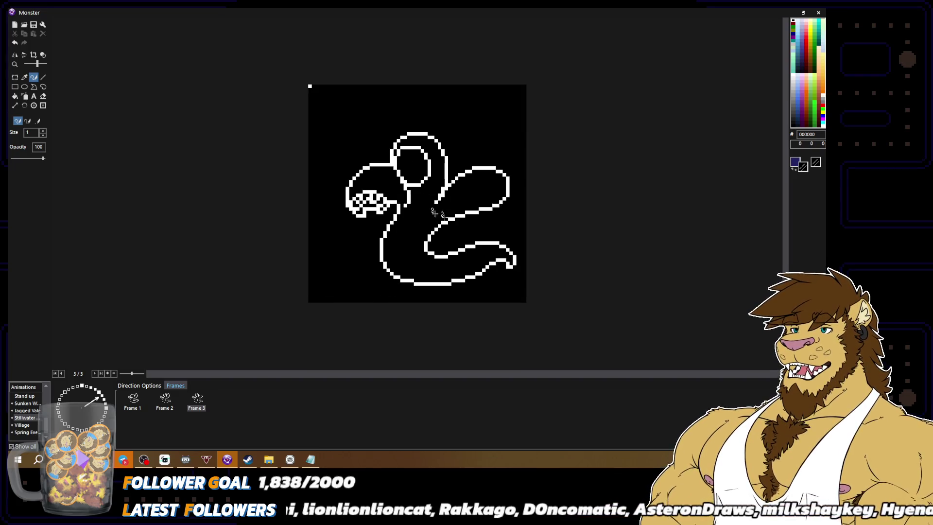
pyautogui.keyDown('alt'); pyautogui.click(409, 199); pyautogui.keyUp('alt')
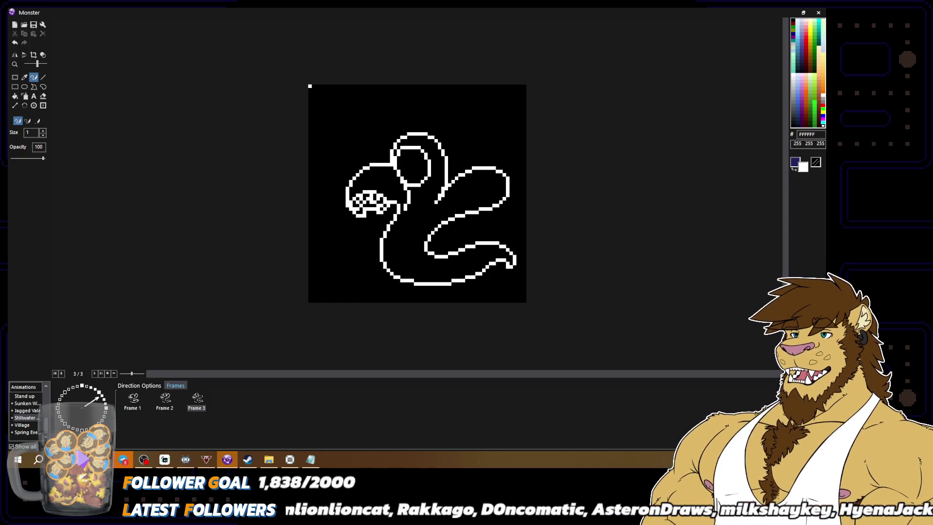
pyautogui.keyDown('alt'); pyautogui.click(310, 86); pyautogui.keyUp('alt')
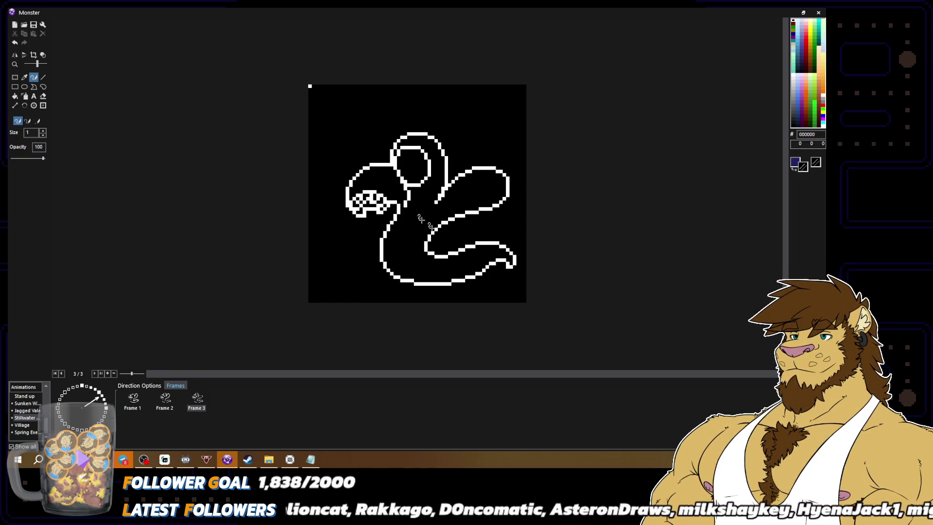
pyautogui.scroll(-2, 418, 214)
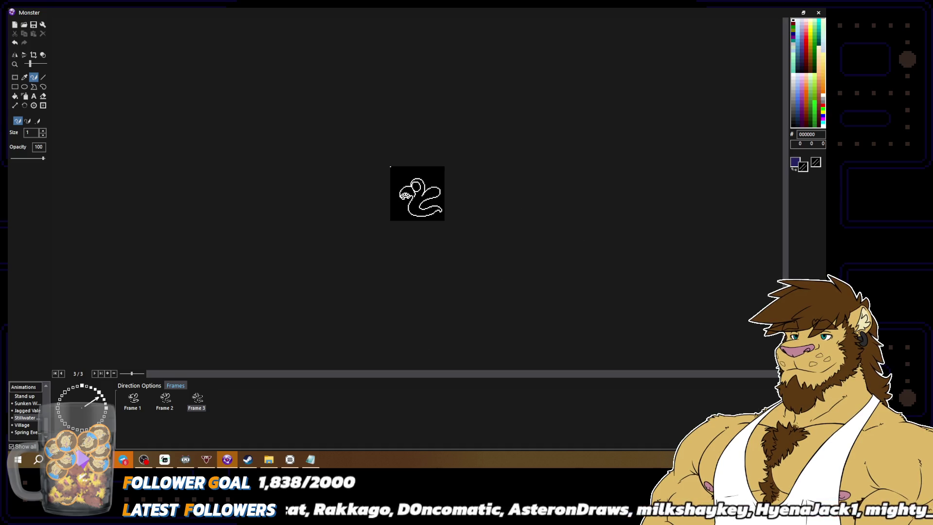
pyautogui.scroll(2, 482, 216)
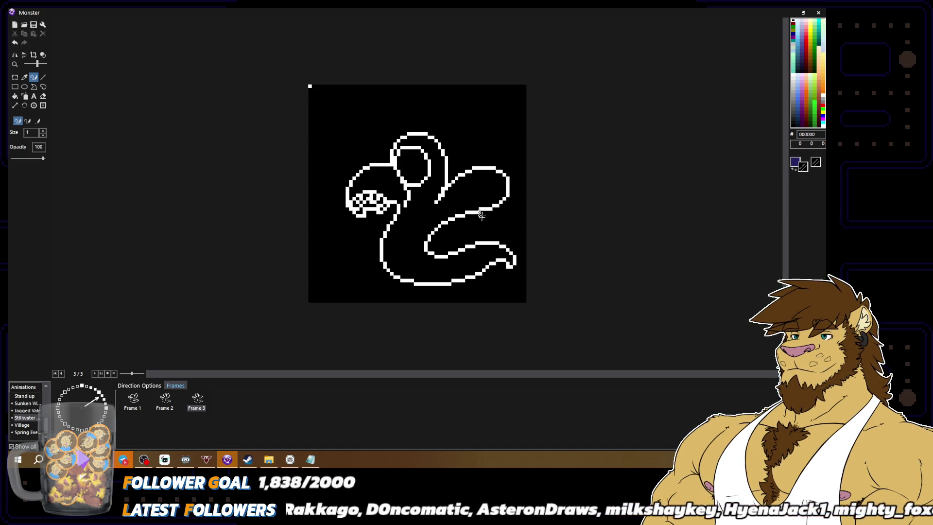
# Step: Draw a small white pupil inside the eye, thicken its left edge, and undo a stray edit
pyautogui.keyDown('alt'); pyautogui.click(409, 146); pyautogui.keyUp('alt')
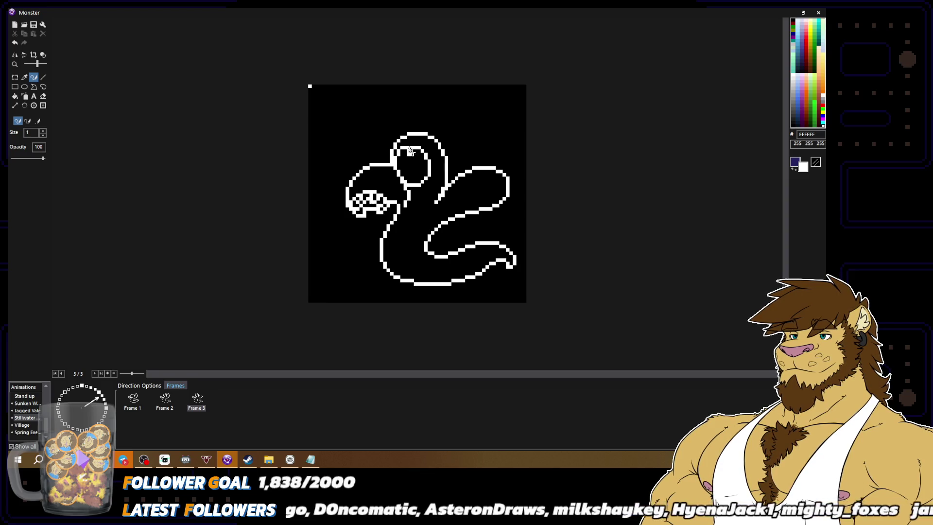
pyautogui.moveTo(410, 151); pyautogui.dragTo(414, 151)
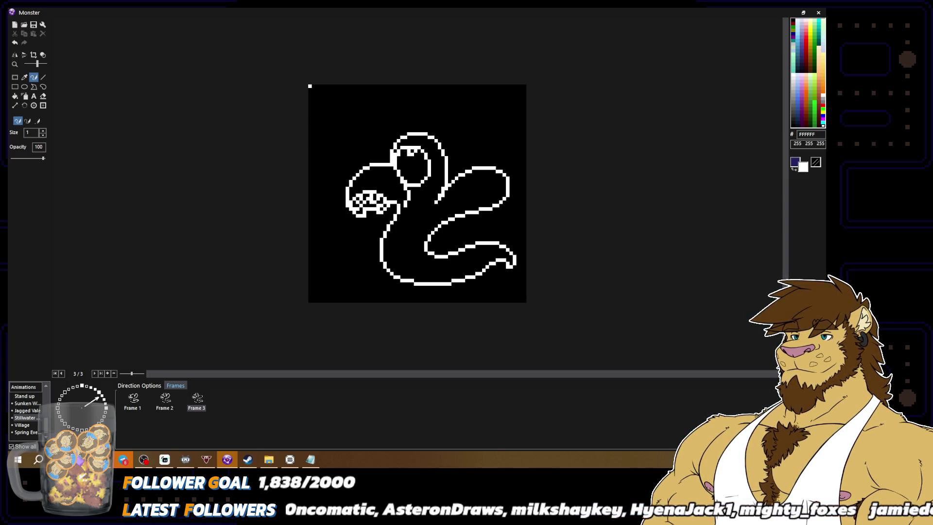
pyautogui.moveTo(395, 153); pyautogui.dragTo(397, 160)
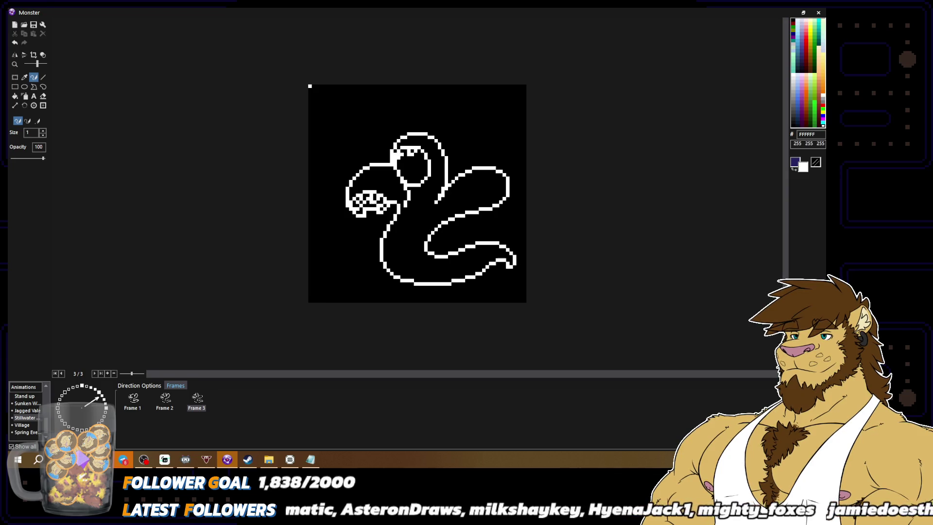
pyautogui.keyDown('alt'); pyautogui.click(400, 150); pyautogui.keyUp('alt')
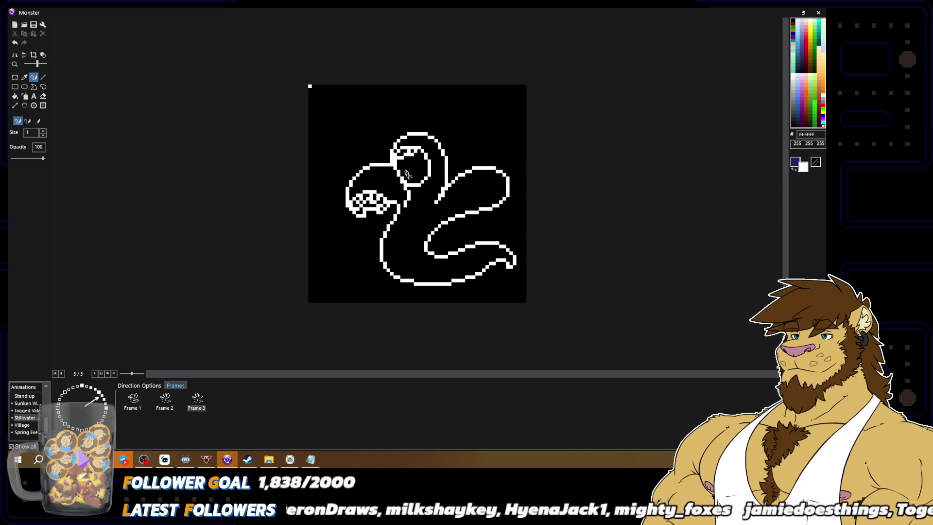
pyautogui.keyDown('alt'); pyautogui.click(405, 155); pyautogui.keyUp('alt')
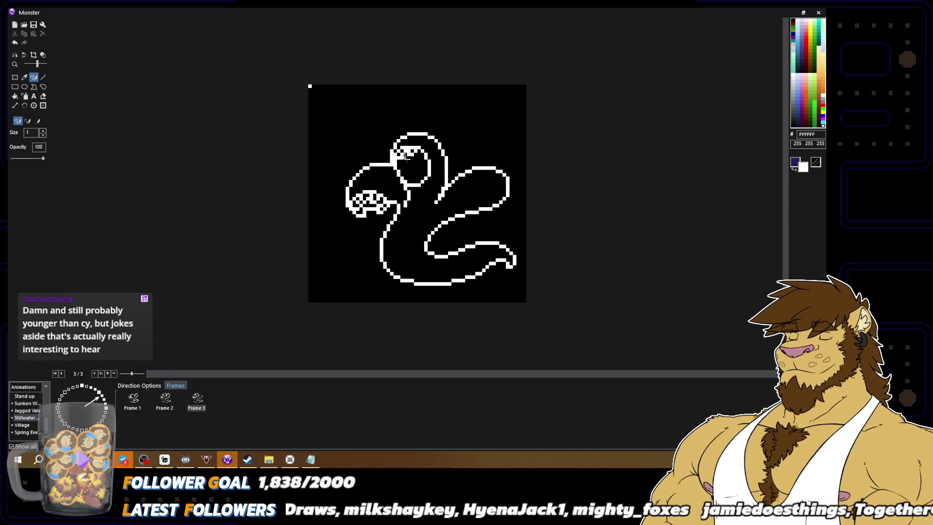
pyautogui.keyDown('alt'); pyautogui.click(401, 154); pyautogui.keyUp('alt')
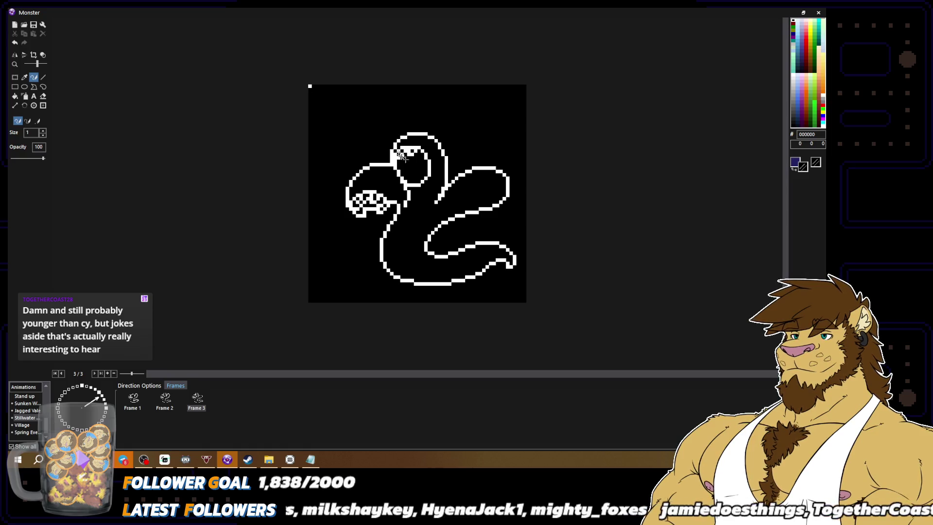
pyautogui.scroll(-2, 402, 155)
pyautogui.scroll(2, 397, 155)
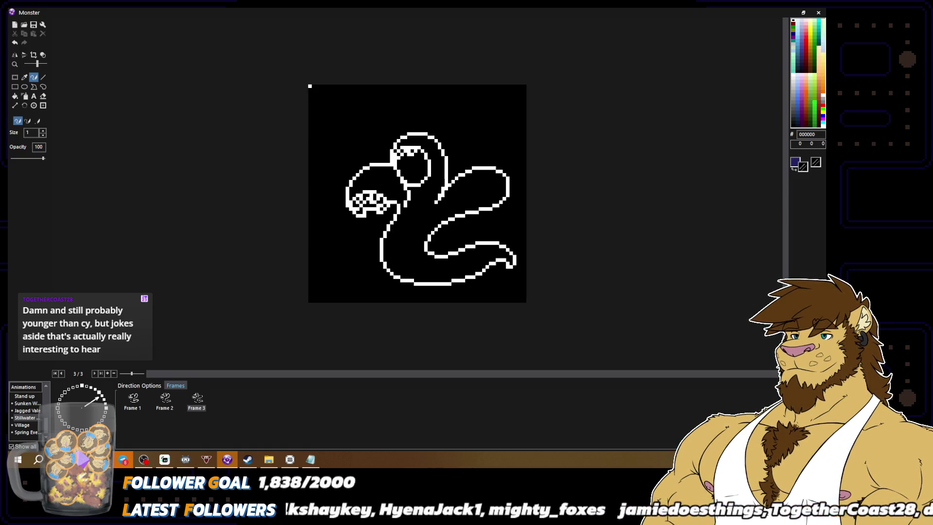
pyautogui.keyDown('alt'); pyautogui.click(398, 155); pyautogui.keyUp('alt')
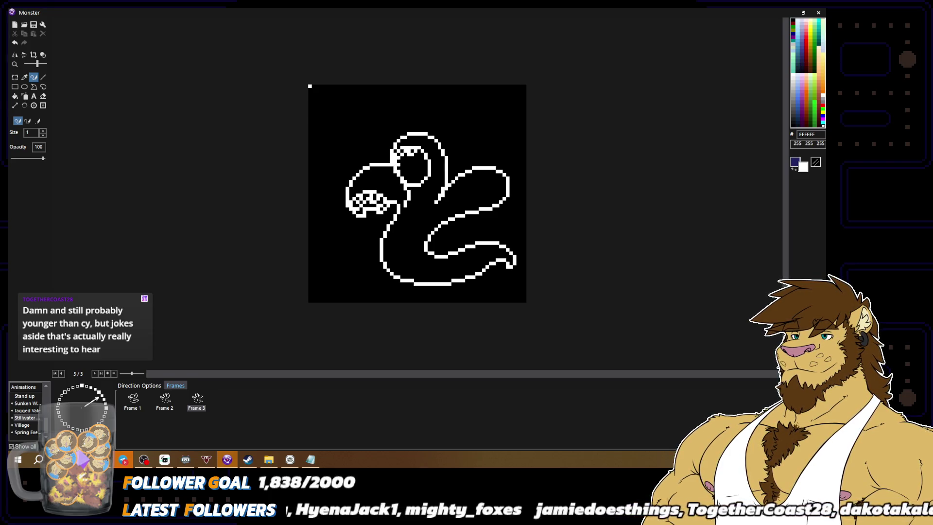
pyautogui.keyDown('alt'); pyautogui.click(403, 165); pyautogui.keyUp('alt')
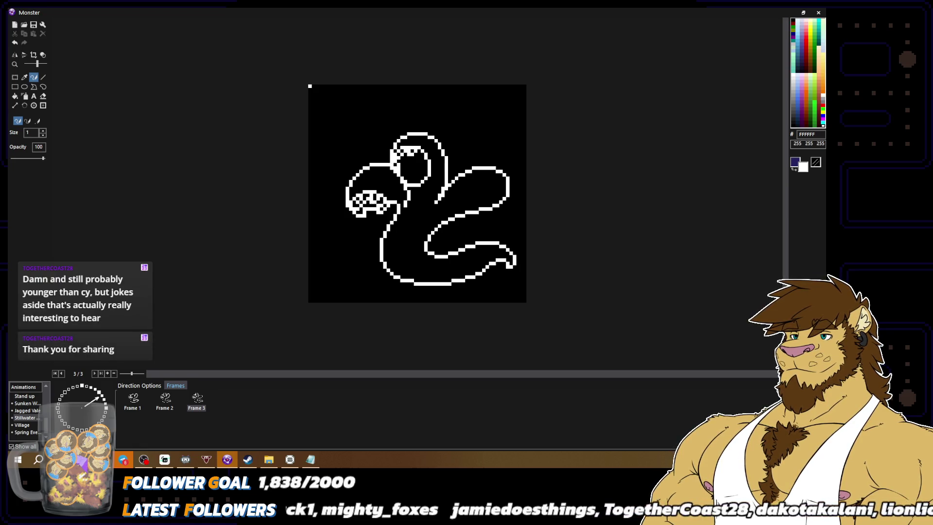
pyautogui.keyDown('alt'); pyautogui.click(394, 166); pyautogui.keyUp('alt')
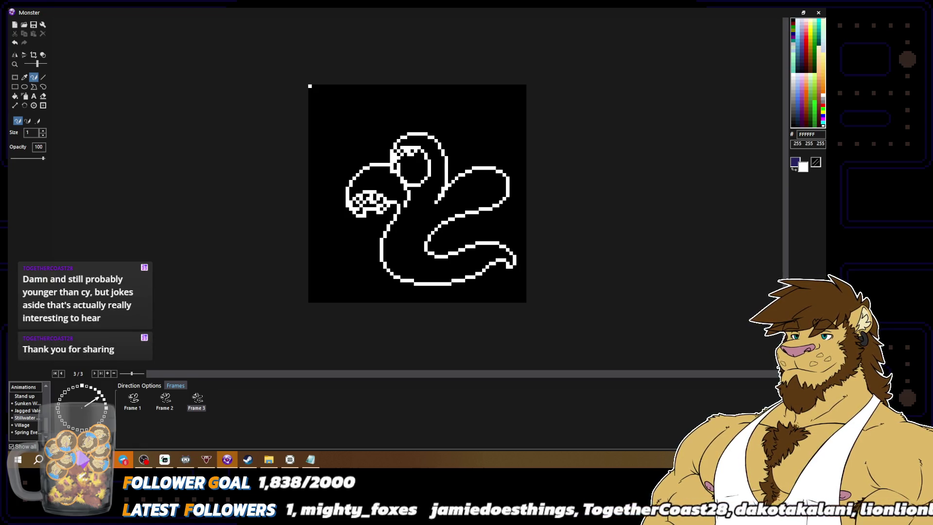
pyautogui.keyDown('alt'); pyautogui.click(399, 167); pyautogui.keyUp('alt')
pyautogui.keyDown('alt'); pyautogui.click(395, 165); pyautogui.keyUp('alt')
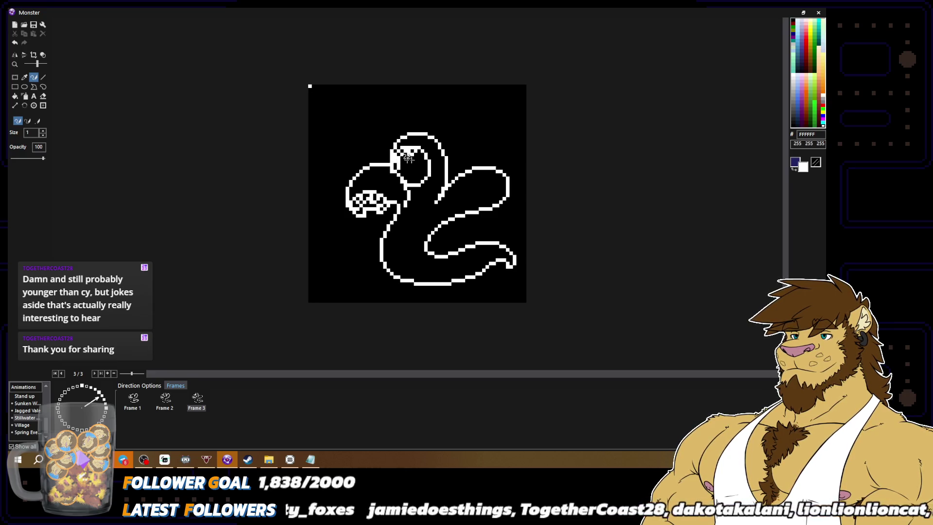
pyautogui.scroll(-2, 489, 186)
pyautogui.scroll(2, 453, 194)
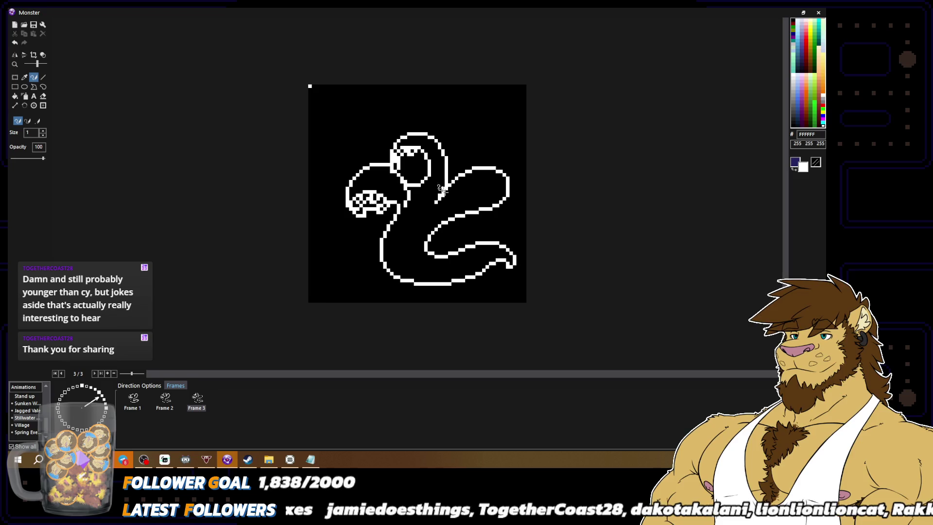
pyautogui.keyDown('alt'); pyautogui.click(394, 165); pyautogui.keyUp('alt')
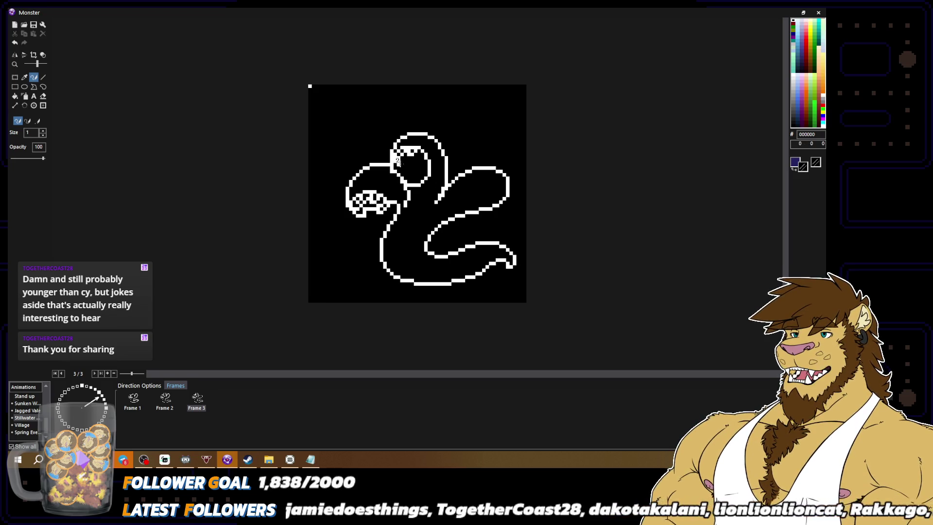
pyautogui.hotkey('ctrl', 'z')
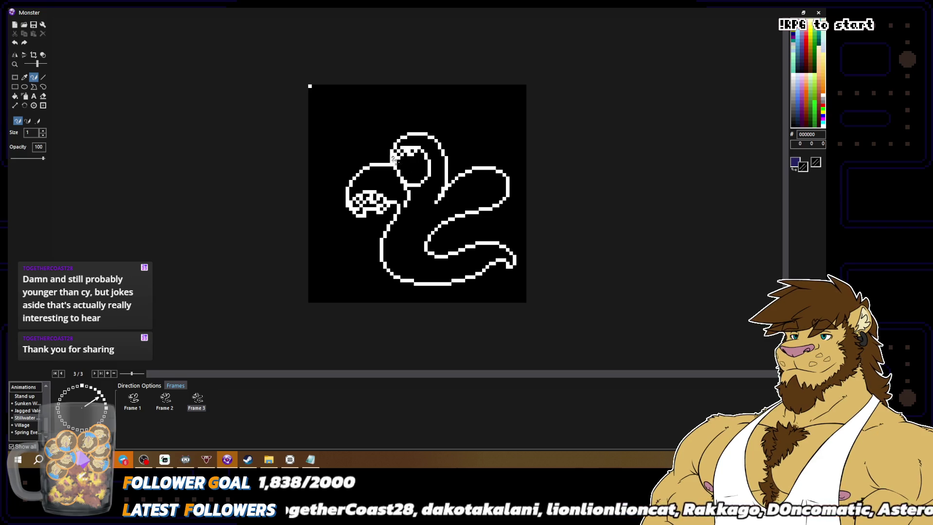
# Step: Retouch the head outline pixels around the eye, alternating white and black
pyautogui.keyDown('alt'); pyautogui.click(396, 156); pyautogui.keyUp('alt')
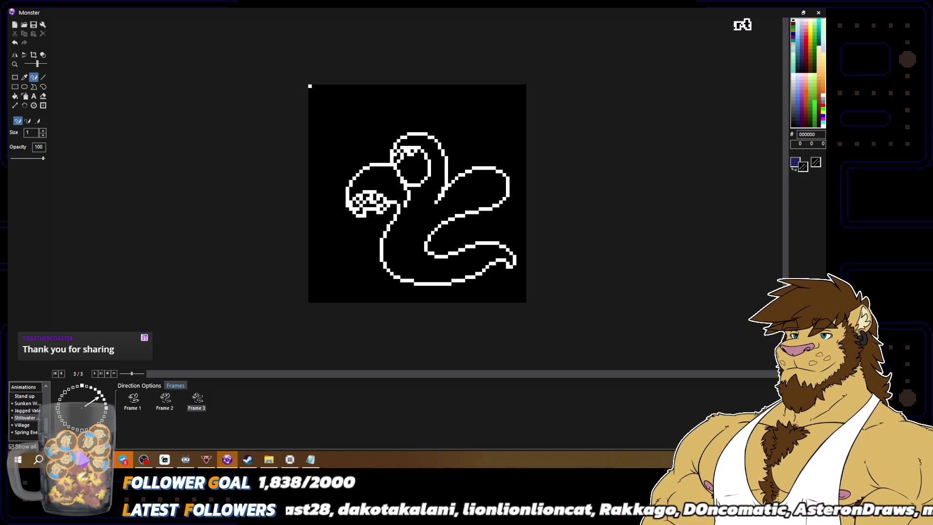
pyautogui.keyDown('alt'); pyautogui.click(410, 170); pyautogui.keyUp('alt')
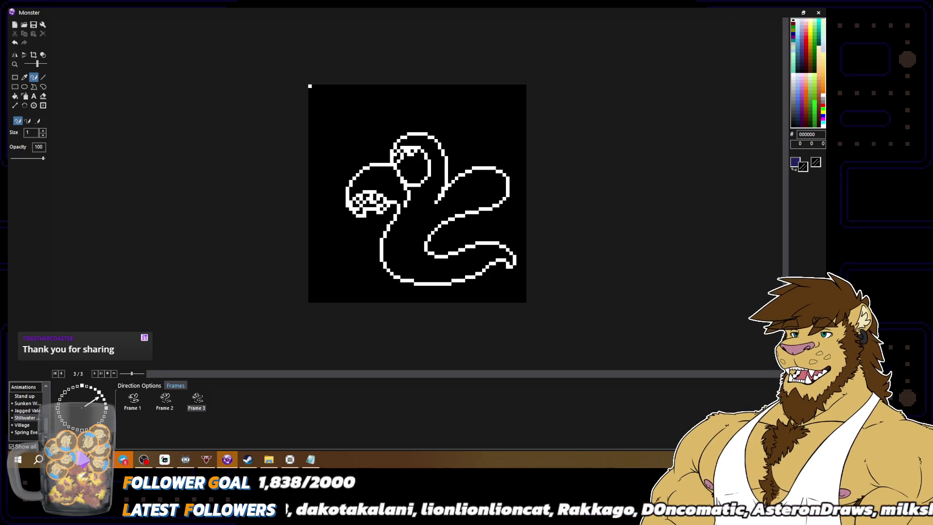
pyautogui.keyDown('alt'); pyautogui.click(390, 159); pyautogui.keyUp('alt')
pyautogui.keyDown('alt'); pyautogui.click(395, 155); pyautogui.keyUp('alt')
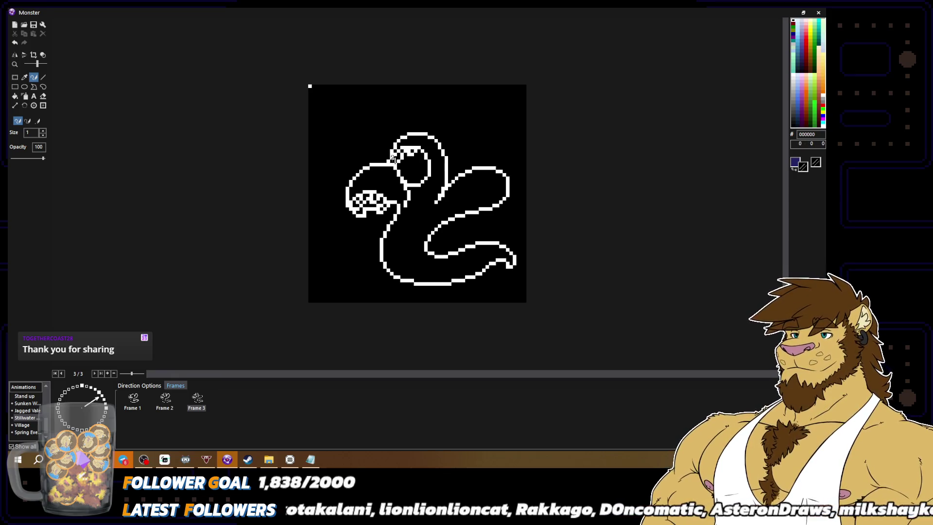
pyautogui.keyDown('alt'); pyautogui.click(397, 158); pyautogui.keyUp('alt')
pyautogui.keyDown('alt'); pyautogui.click(394, 155); pyautogui.keyUp('alt')
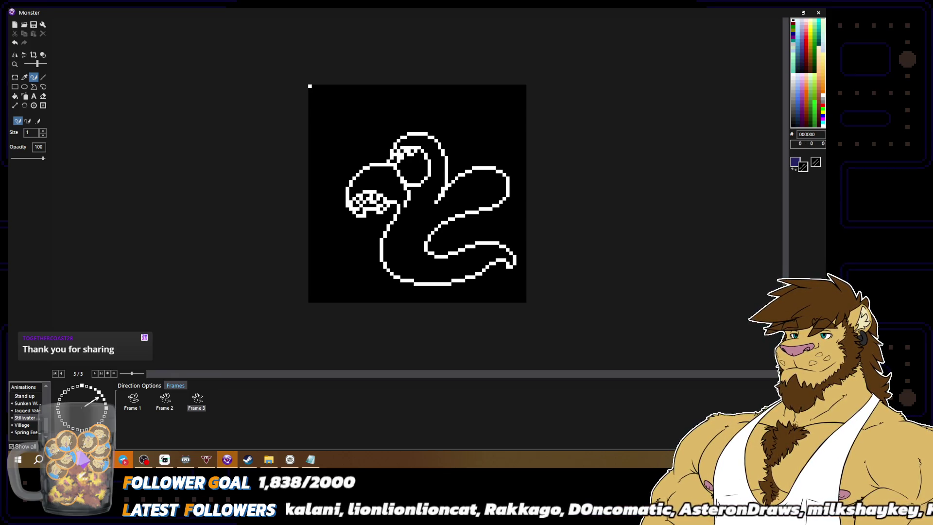
pyautogui.keyDown('alt'); pyautogui.click(400, 155); pyautogui.keyUp('alt')
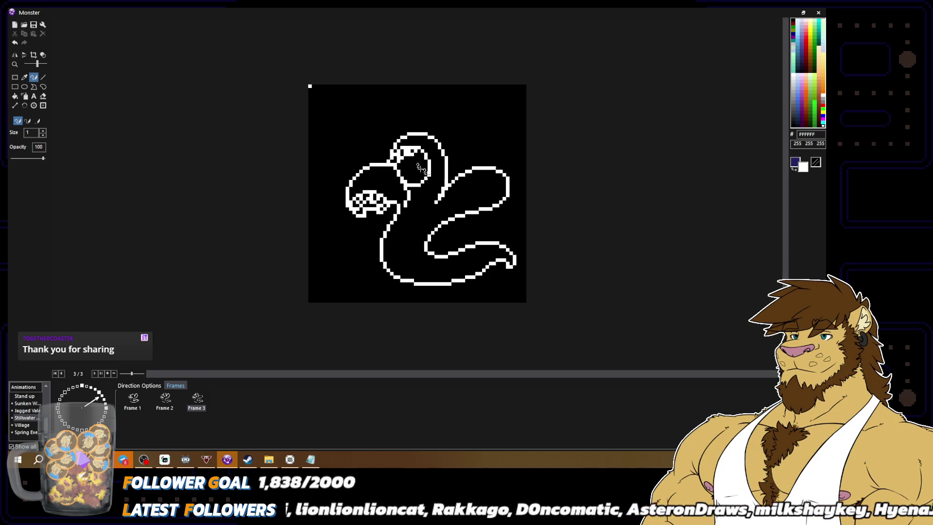
pyautogui.keyDown('alt'); pyautogui.click(421, 170); pyautogui.keyUp('alt')
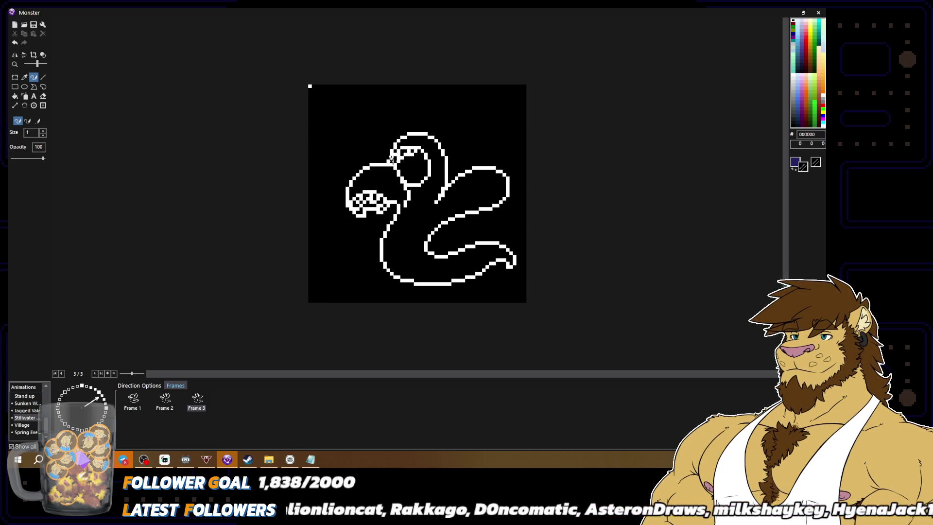
pyautogui.keyDown('alt'); pyautogui.click(392, 165); pyautogui.keyUp('alt')
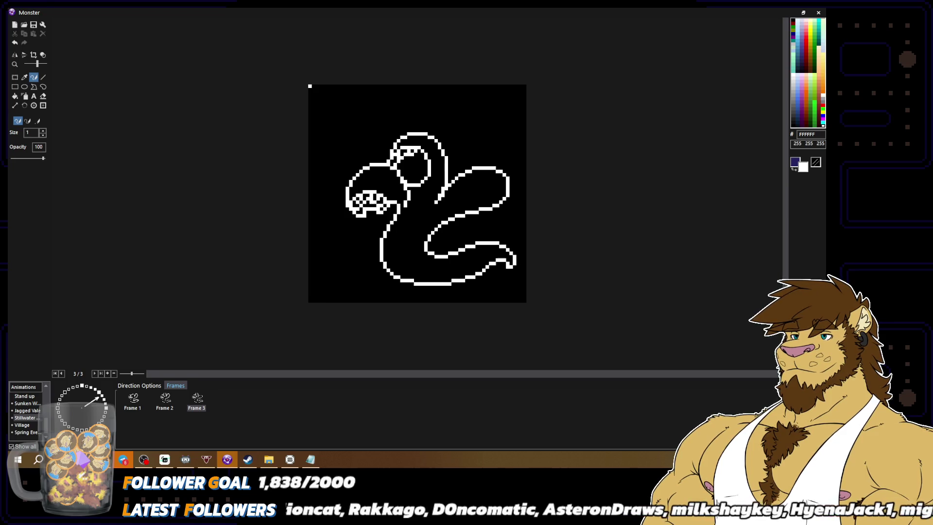
pyautogui.scroll(-2, 417, 194)
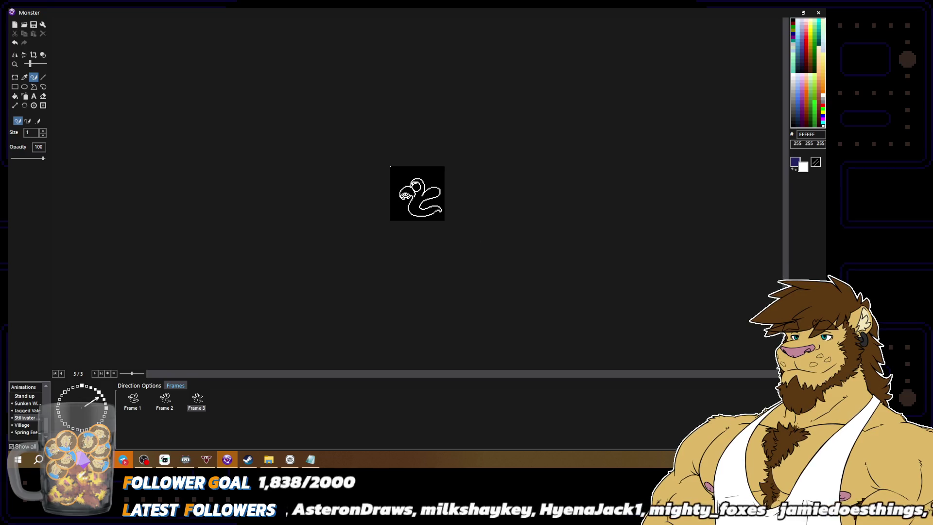
pyautogui.scroll(2, 427, 194)
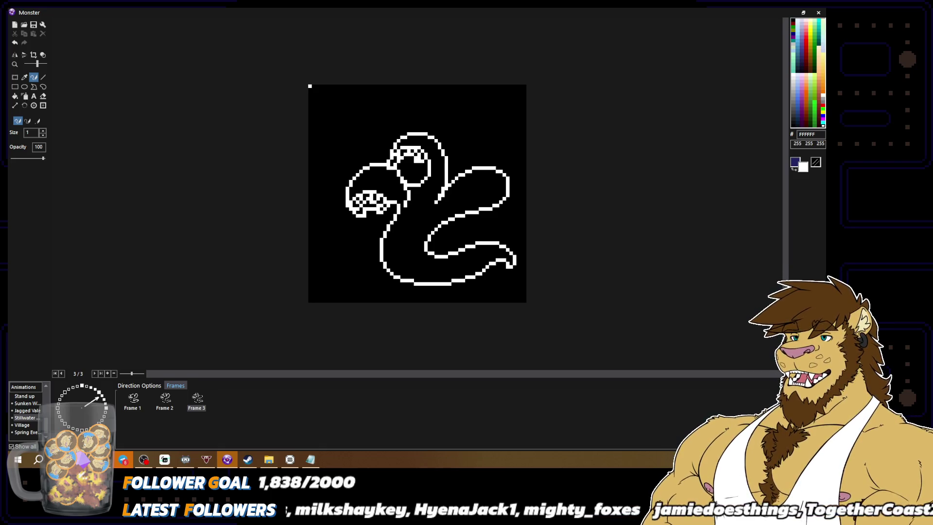
# Step: Redraw the white pixel pattern inside the eye and adjust pixels beside it
pyautogui.rightClick(423, 156)
pyautogui.rightClick(443, 169)
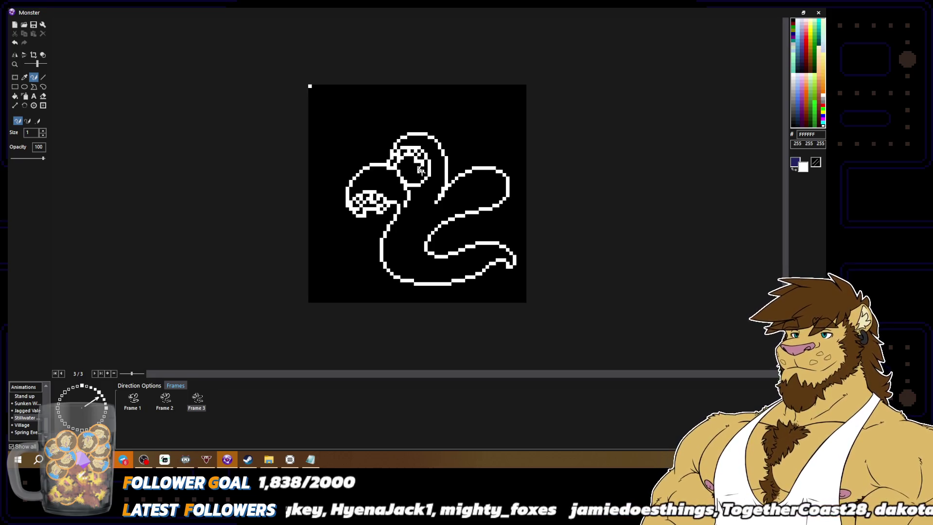
pyautogui.rightClick(422, 171)
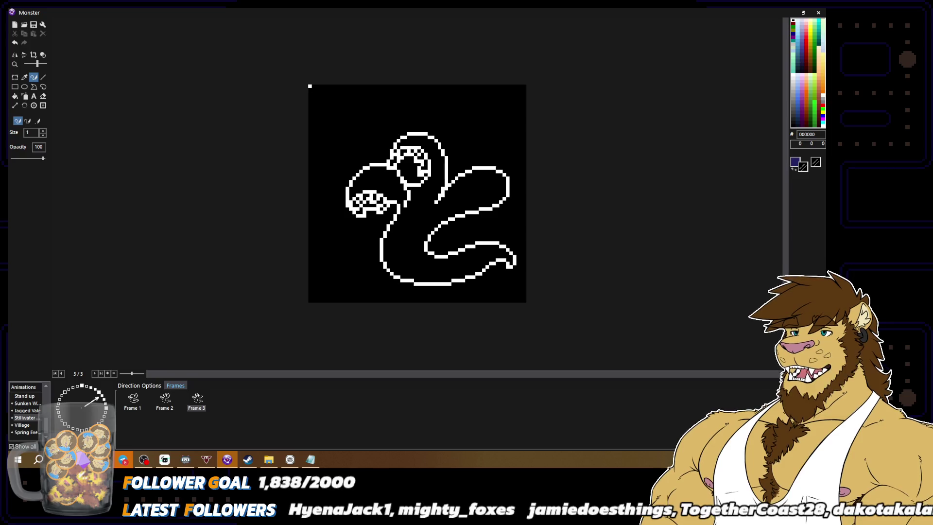
pyautogui.rightClick(426, 167)
pyautogui.scroll(-3, 458, 195)
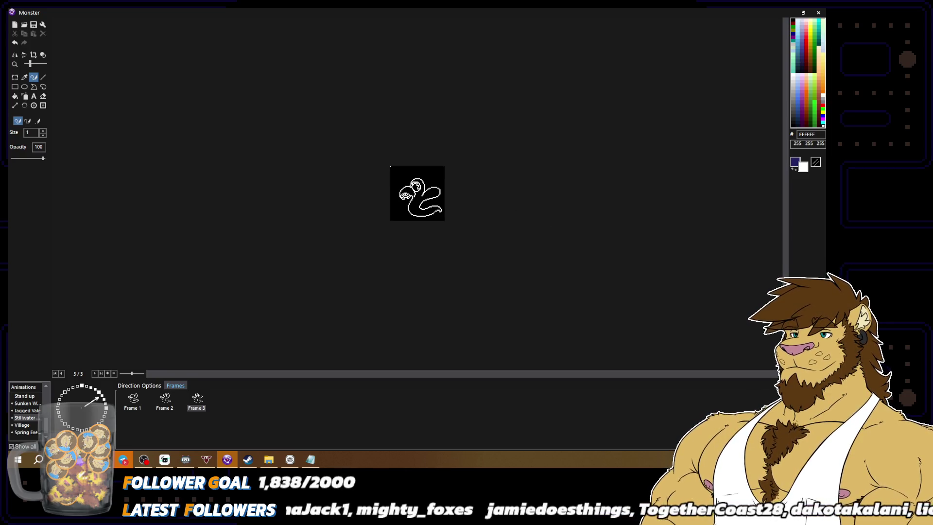
pyautogui.scroll(3, 435, 226)
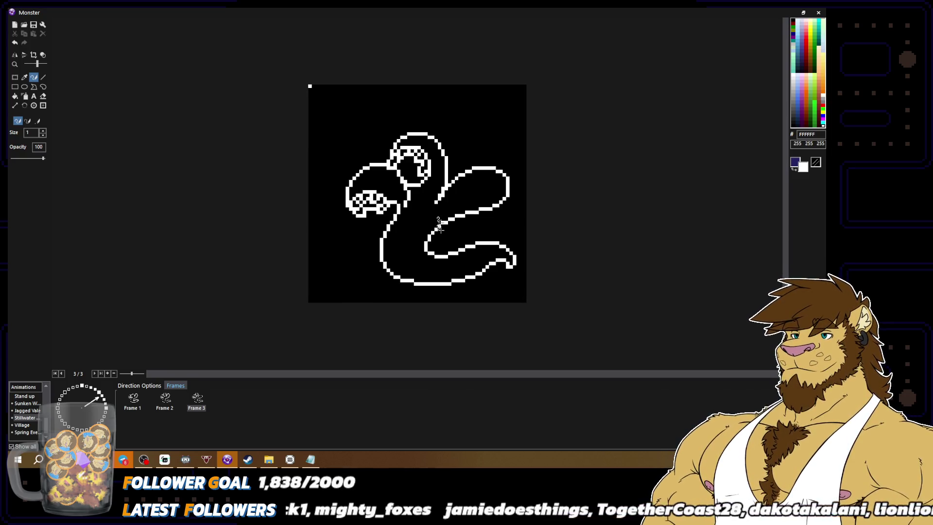
pyautogui.rightClick(409, 151)
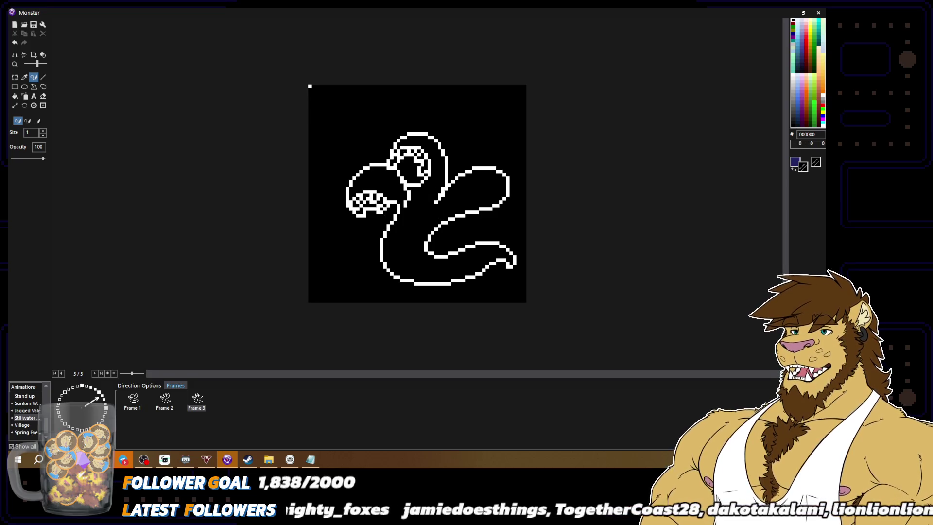
pyautogui.rightClick(410, 154)
pyautogui.click(410, 155)
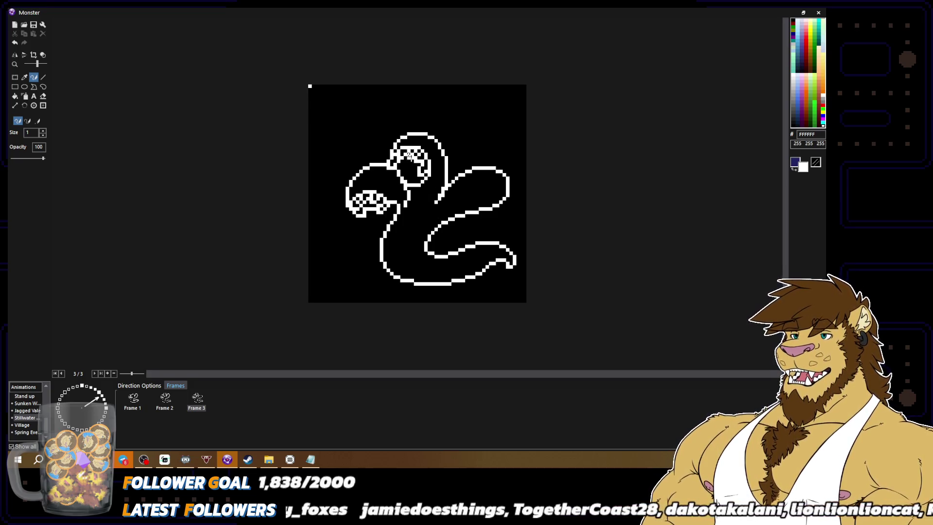
pyautogui.click(411, 151)
pyautogui.scroll(-2, 417, 193)
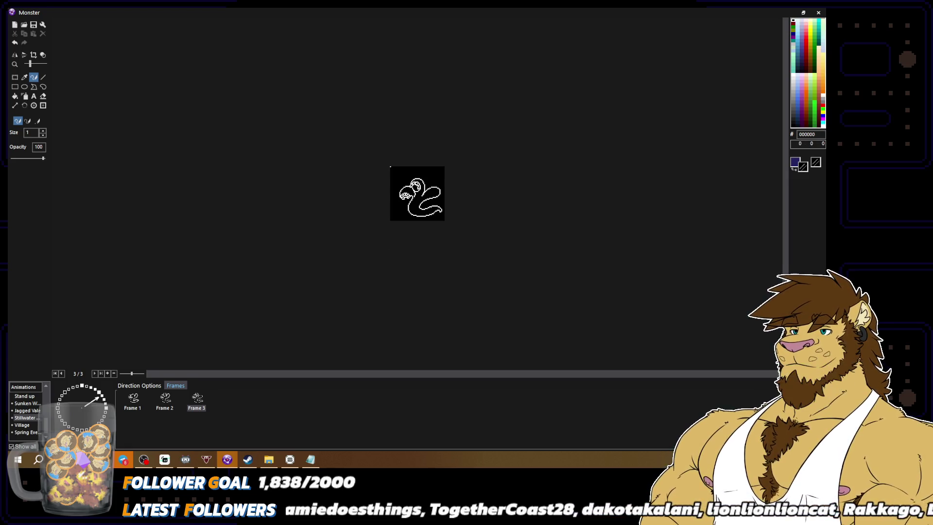
pyautogui.scroll(2, 445, 176)
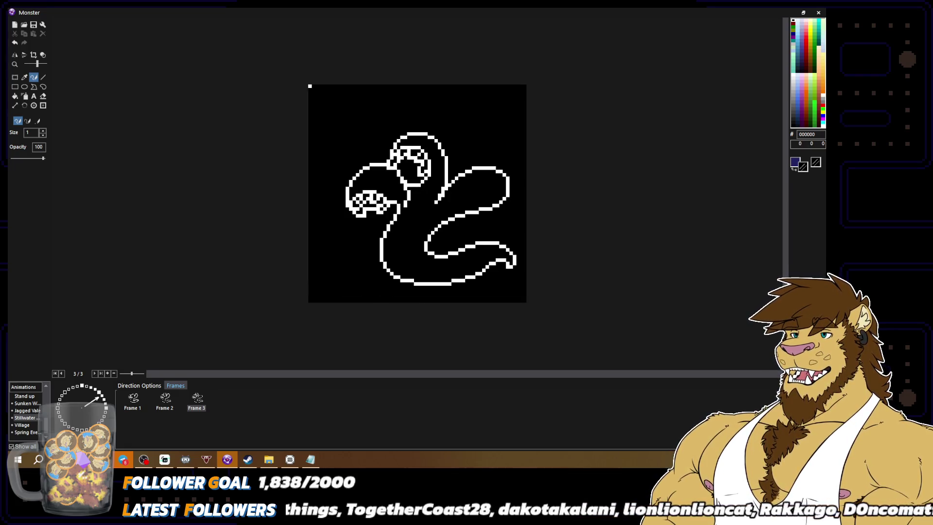
# Step: Touch up the pixels inside the head below the eye and zoom out to check
pyautogui.rightClick(394, 172)
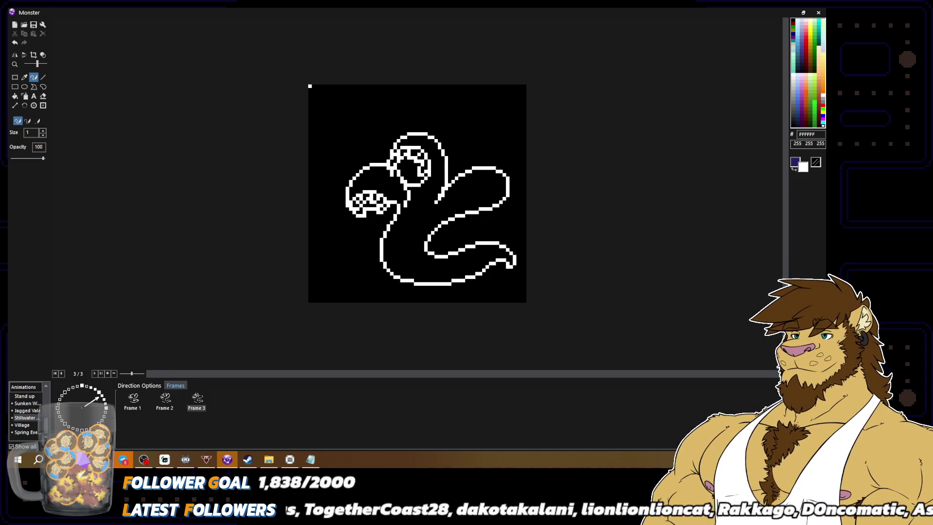
pyautogui.rightClick(396, 170)
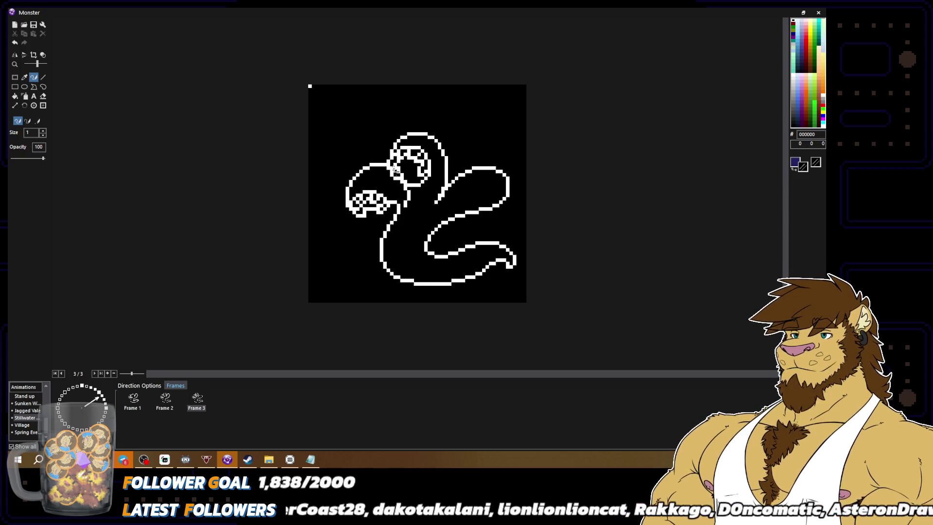
pyautogui.scroll(-3, 465, 192)
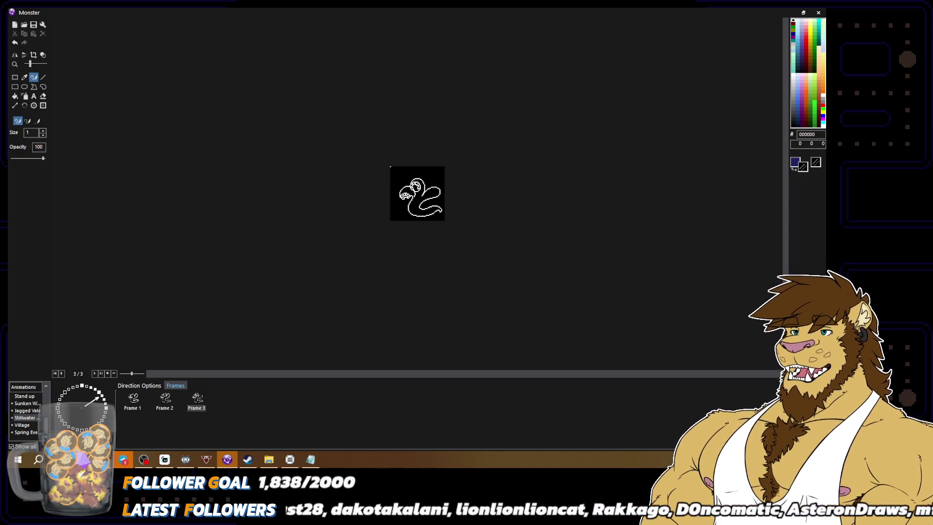
pyautogui.scroll(3, 417, 194)
pyautogui.rightClick(421, 175)
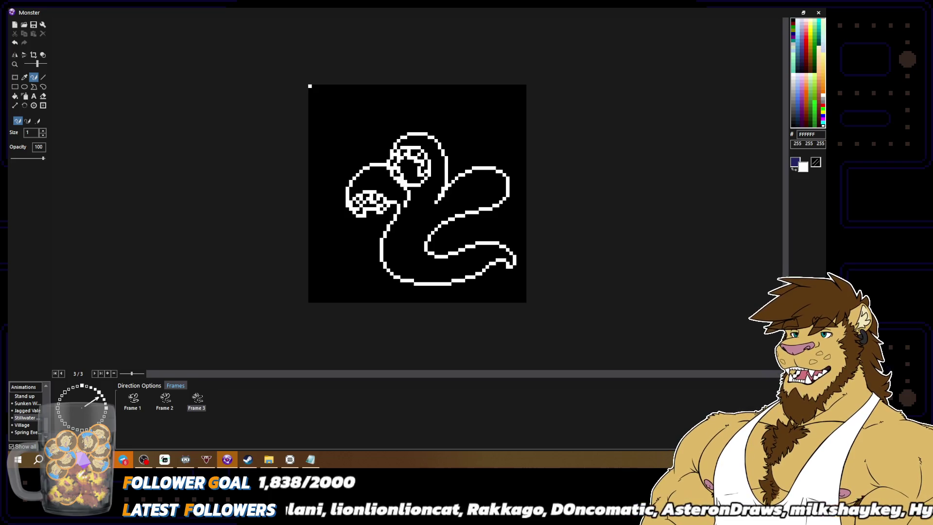
pyautogui.rightClick(406, 182)
pyautogui.rightClick(404, 179)
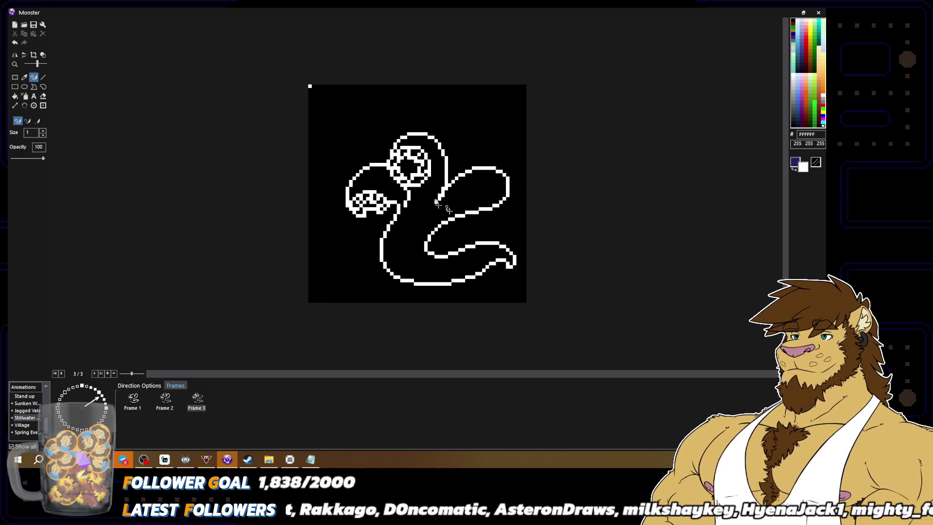
pyautogui.scroll(-2, 417, 193)
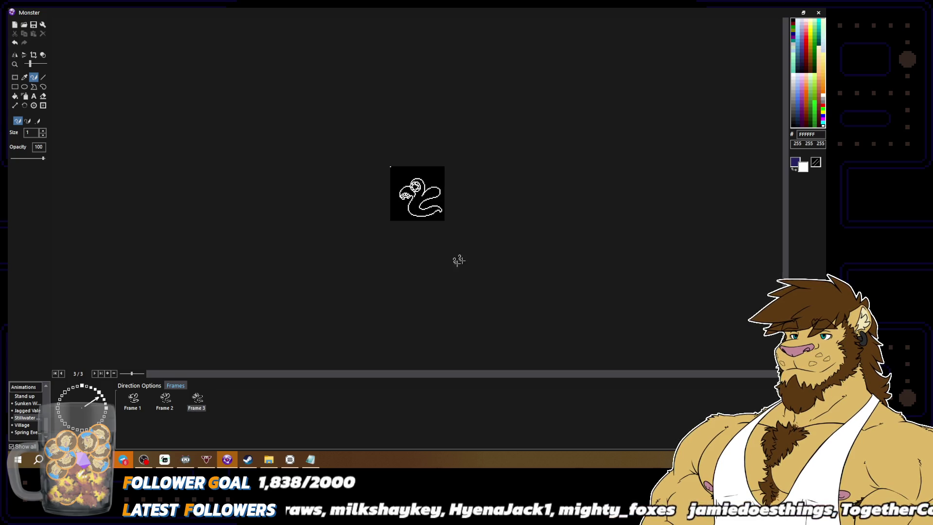
# Step: Compare Frame 1 with Frame 3, then add a new Frame 4 to the animation
pyautogui.click(133, 403)
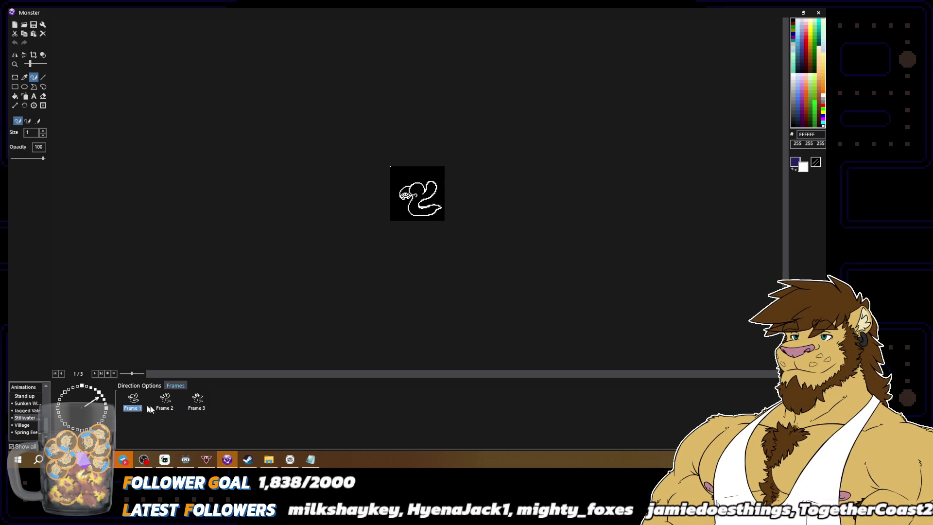
pyautogui.click(192, 409)
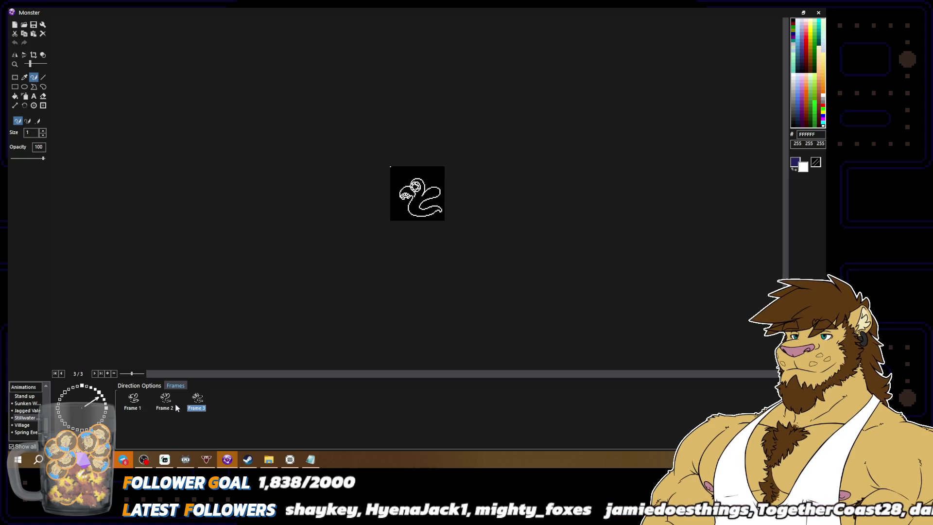
pyautogui.click(131, 403)
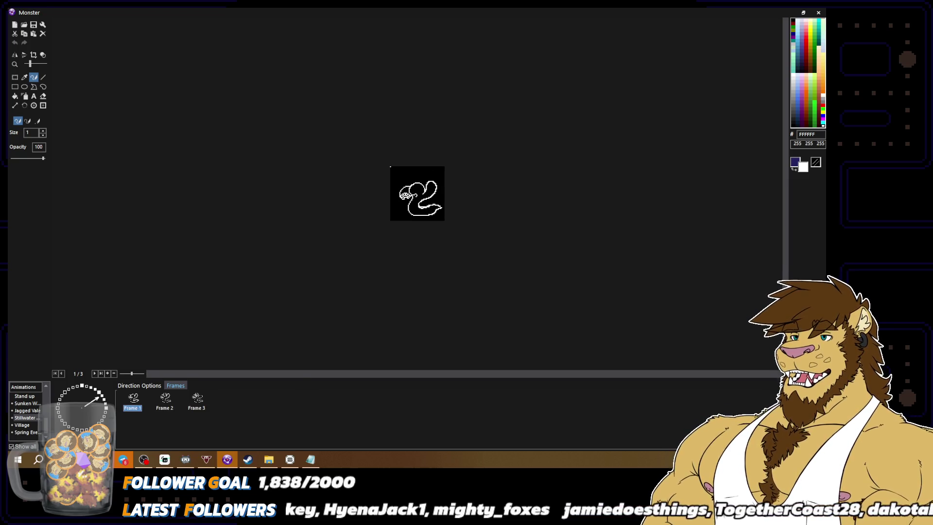
pyautogui.click(195, 405)
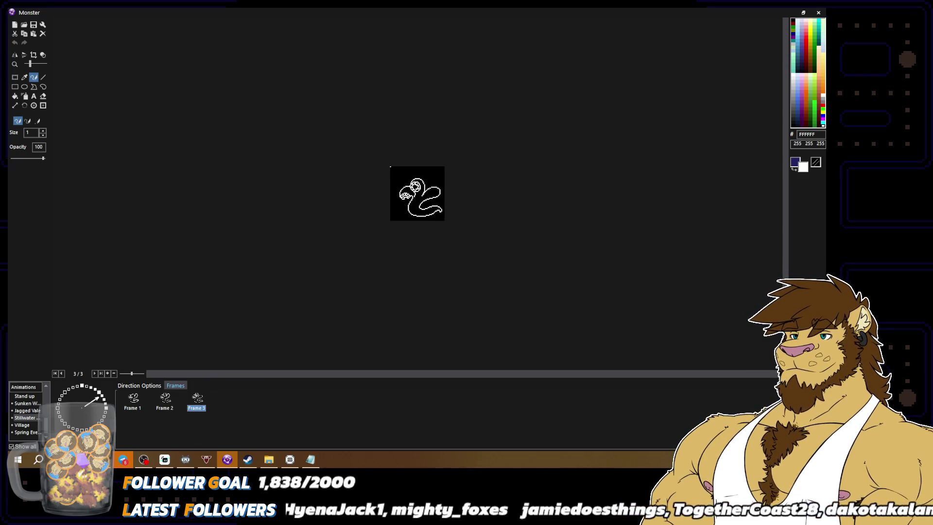
pyautogui.scroll(2, 456, 227)
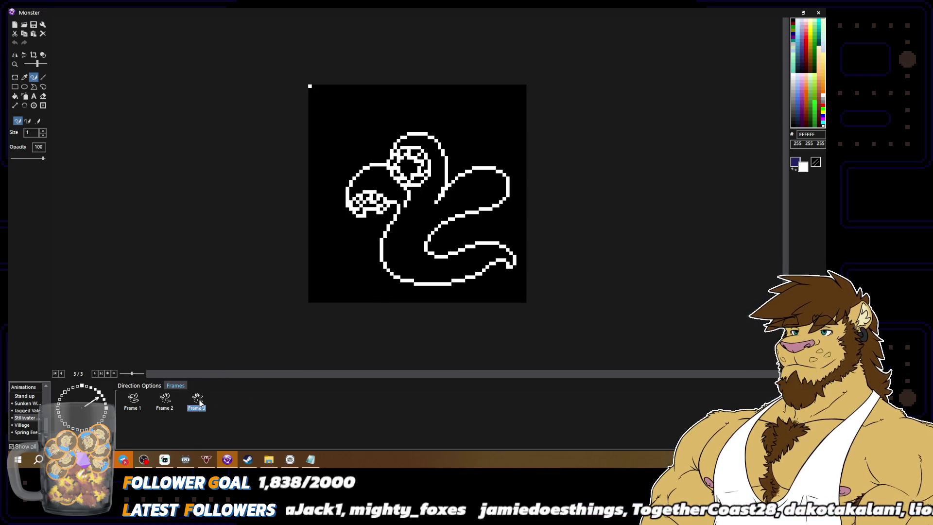
pyautogui.doubleClick(230, 403)
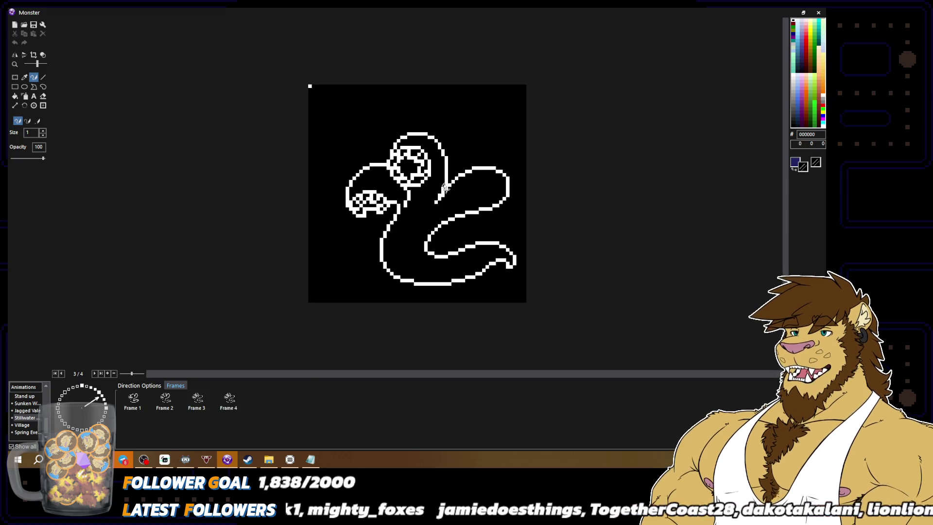
# Step: Erase the head-to-coil link and draw a new white diagonal body line toward the coil
pyautogui.moveTo(443, 193)
pyautogui.mouseDown()
pyautogui.moveTo(479, 169)
pyautogui.moveTo(509, 187)
pyautogui.moveTo(503, 201)
pyautogui.moveTo(432, 233)
pyautogui.mouseUp()
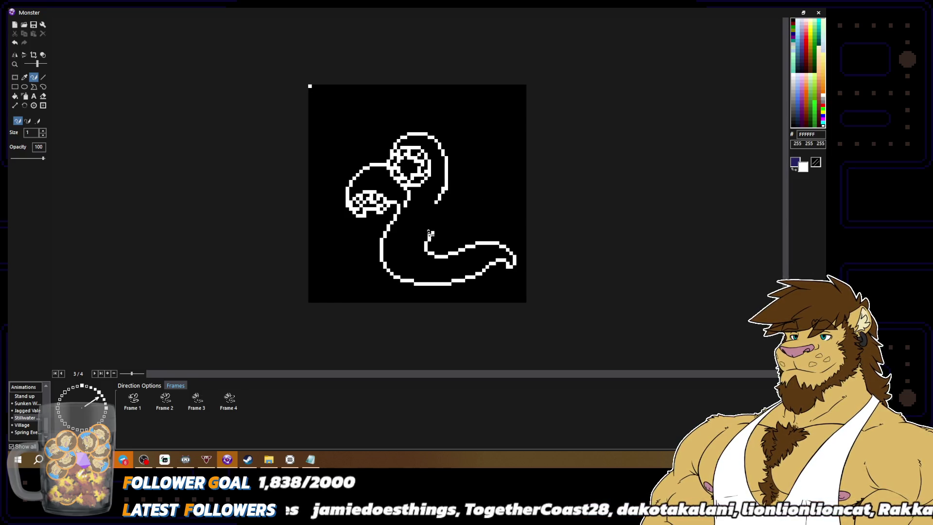
pyautogui.press('x')
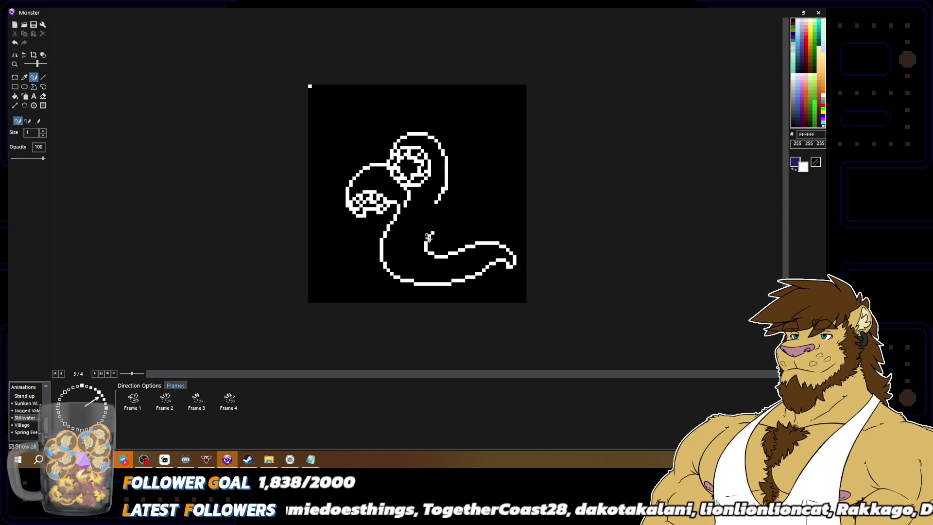
pyautogui.moveTo(429, 238)
pyautogui.mouseDown()
pyautogui.moveTo(475, 212)
pyautogui.moveTo(493, 187)
pyautogui.moveTo(495, 158)
pyautogui.moveTo(466, 151)
pyautogui.moveTo(446, 164)
pyautogui.mouseUp()
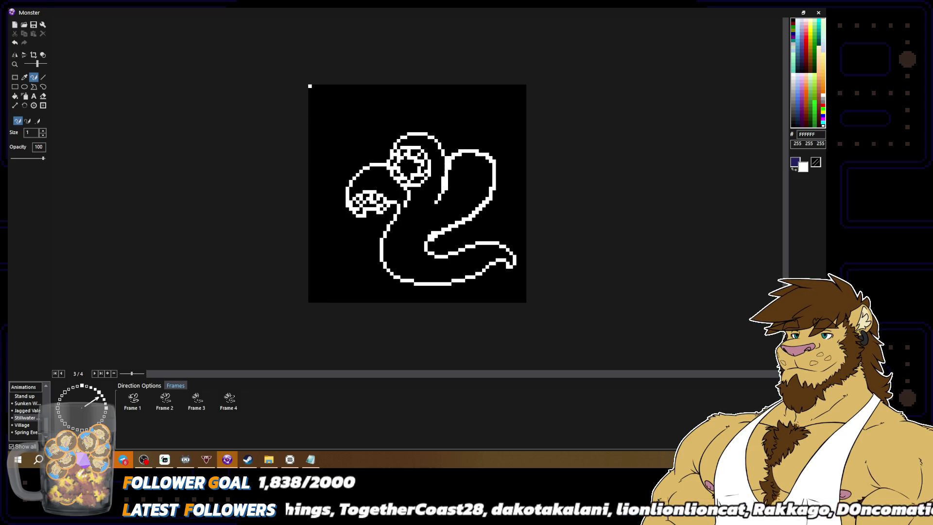
pyautogui.press('x')
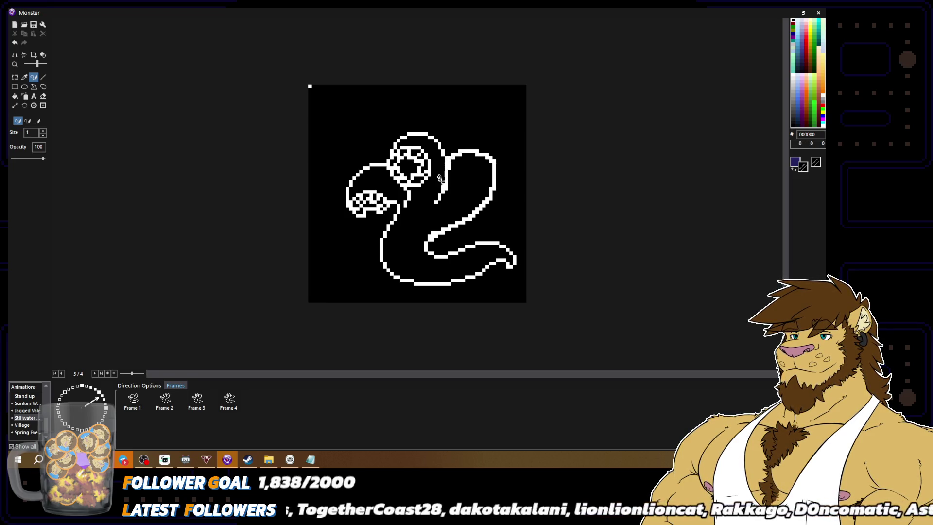
pyautogui.moveTo(451, 159)
pyautogui.mouseDown()
pyautogui.moveTo(457, 153)
pyautogui.moveTo(447, 177)
pyautogui.mouseUp()
pyautogui.press('x')
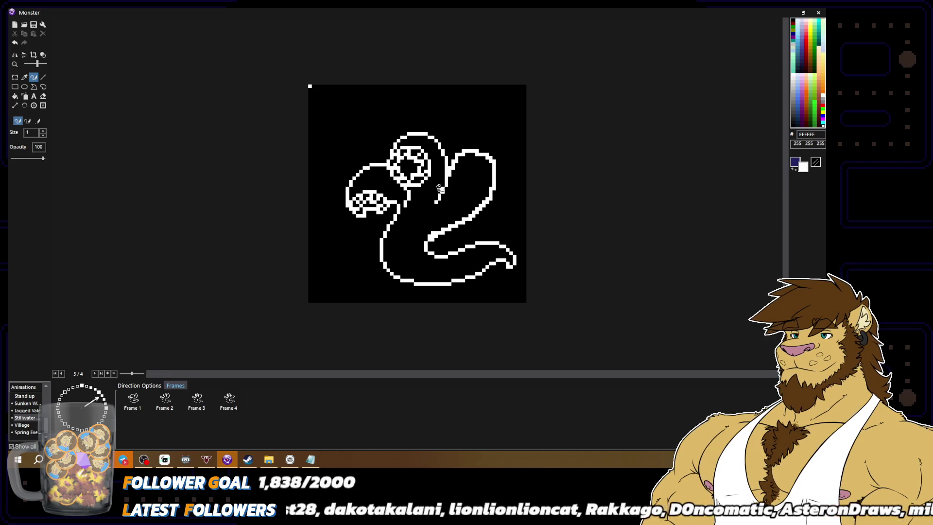
pyautogui.press('x')
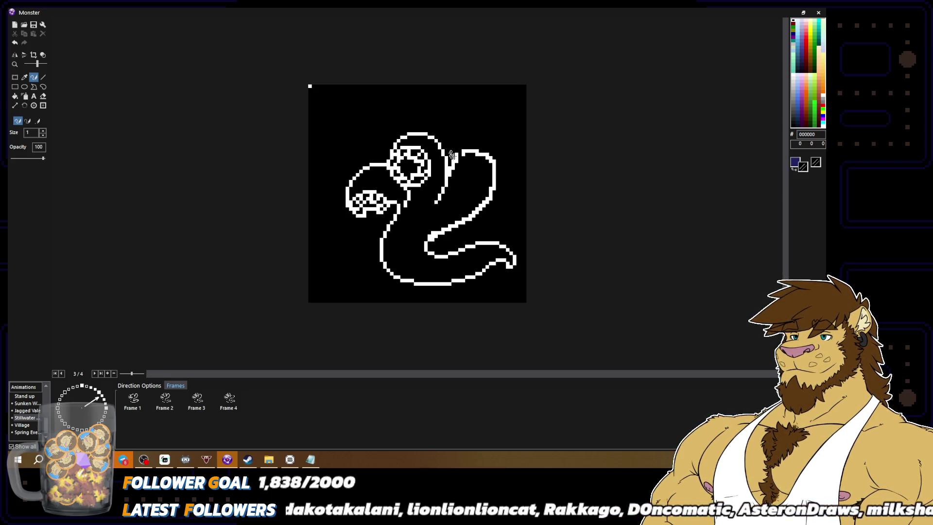
pyautogui.moveTo(456, 154); pyautogui.dragTo(450, 164)
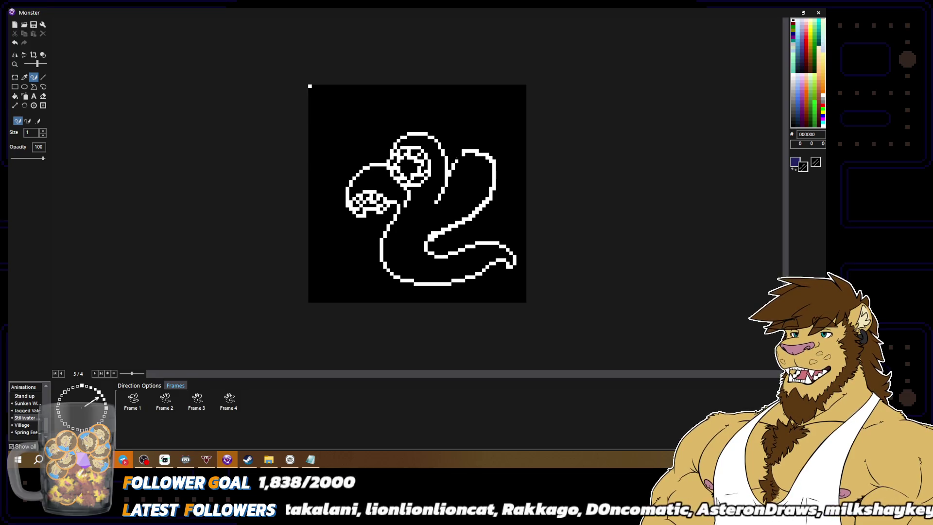
pyautogui.press('x')
# Step: Rework the pixels at the coil's top into a taller arch and thicken its right edge
pyautogui.press('x')
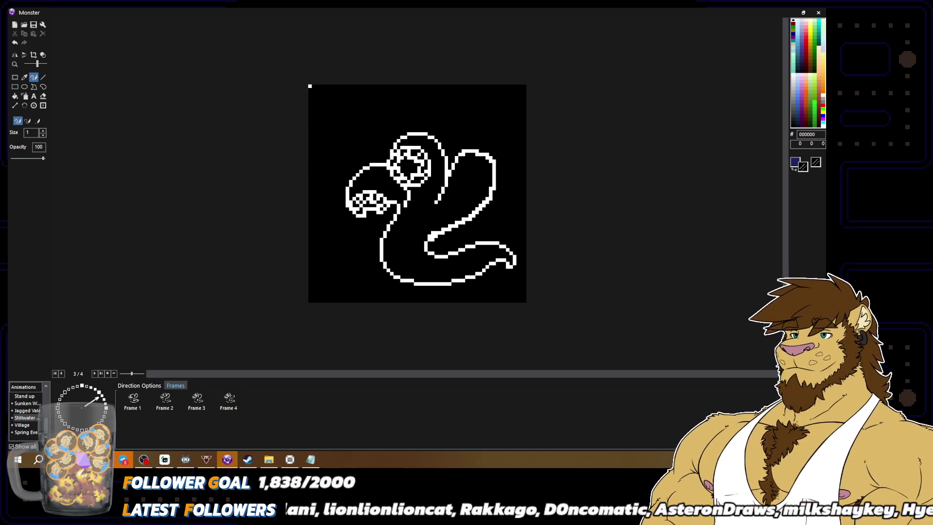
pyautogui.press('x')
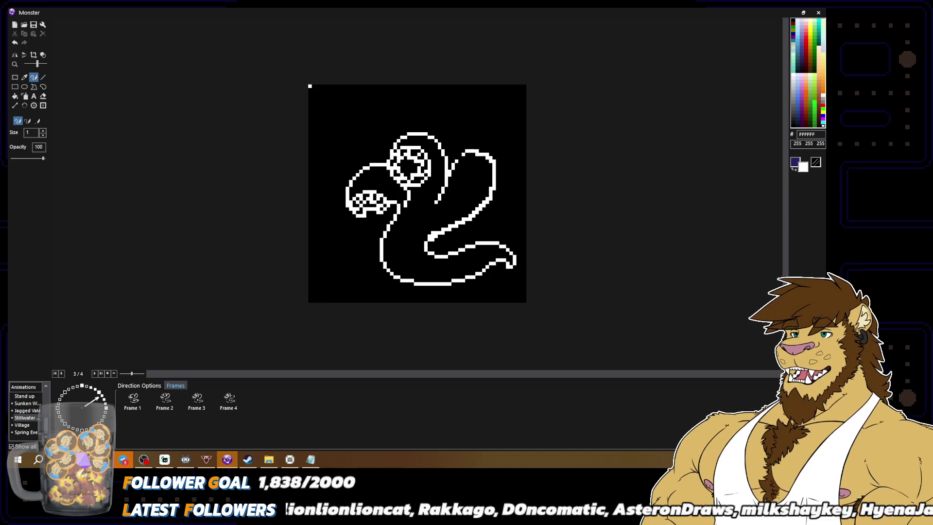
pyautogui.press('x')
pyautogui.moveTo(466, 151); pyautogui.dragTo(474, 150)
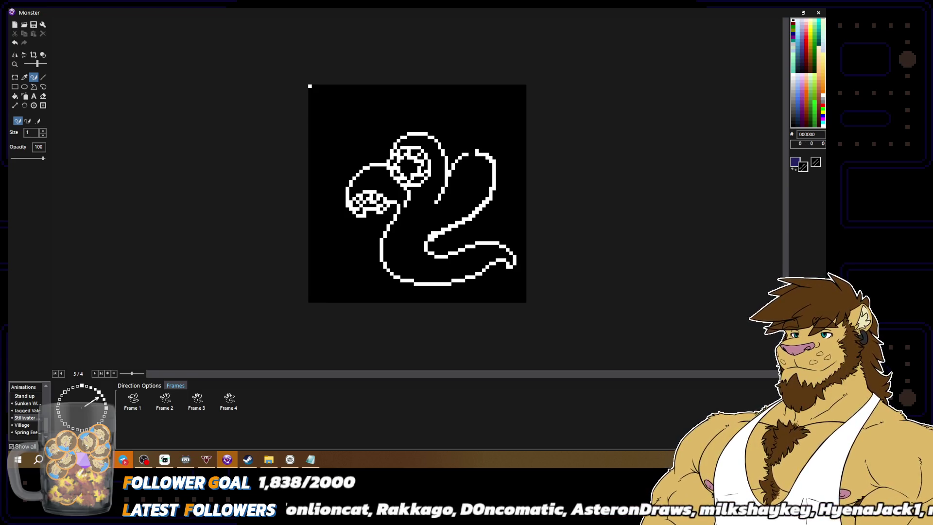
pyautogui.press('x')
pyautogui.click(479, 152)
pyautogui.press('x')
pyautogui.click(478, 151)
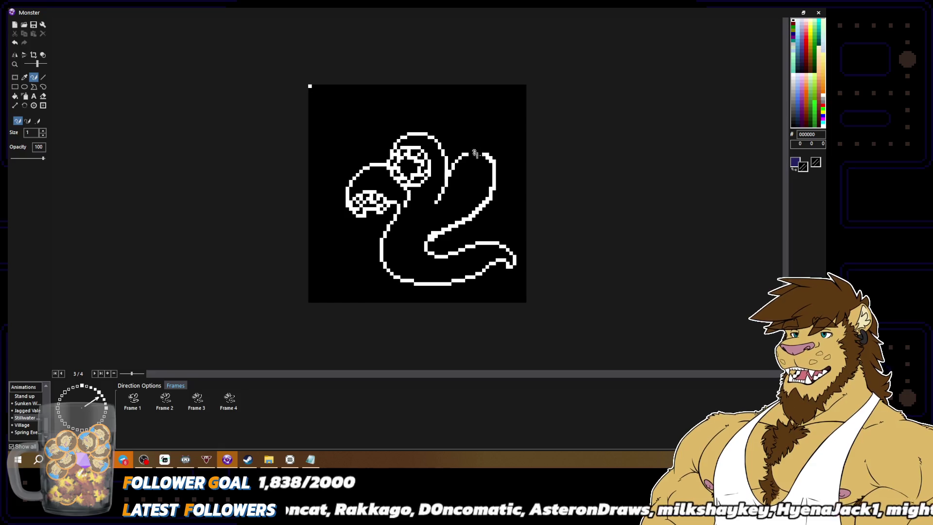
pyautogui.press('x')
pyautogui.moveTo(469, 150); pyautogui.dragTo(483, 150)
pyautogui.press('x')
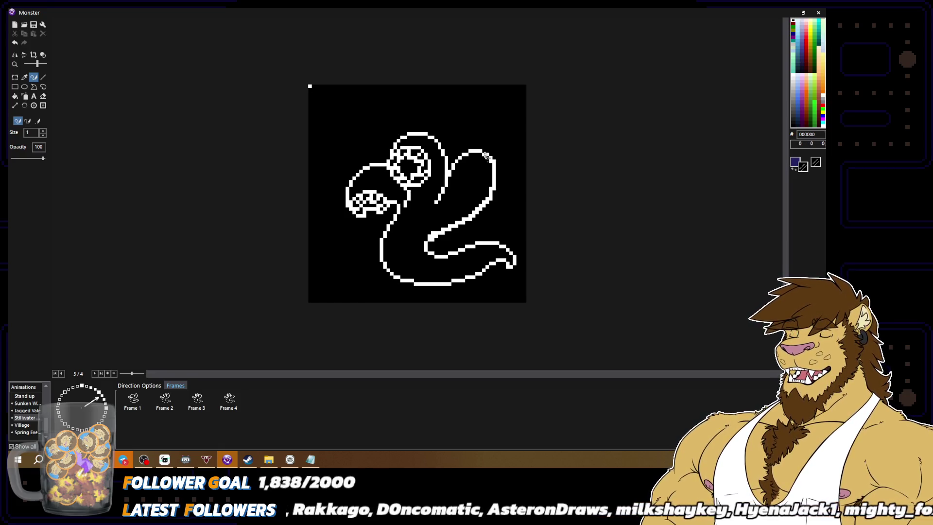
pyautogui.press('x')
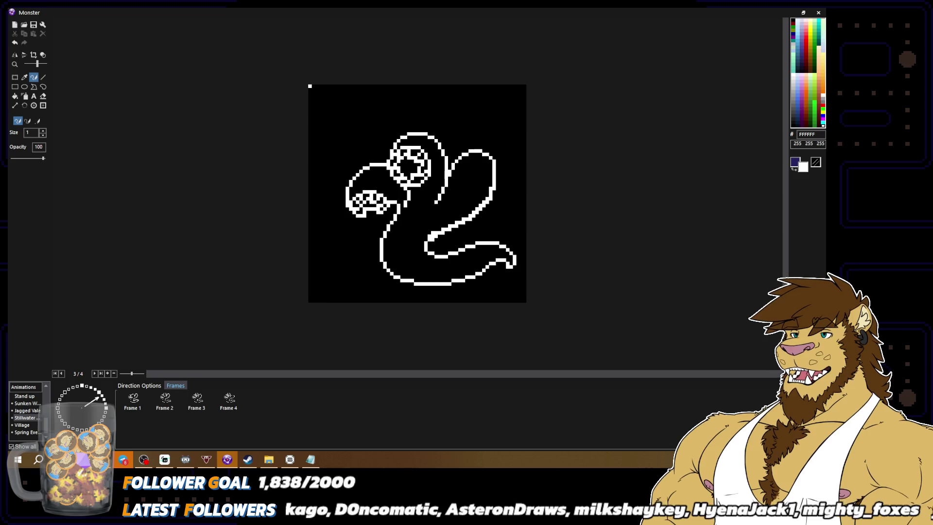
pyautogui.moveTo(497, 164); pyautogui.dragTo(493, 185)
pyautogui.press('x')
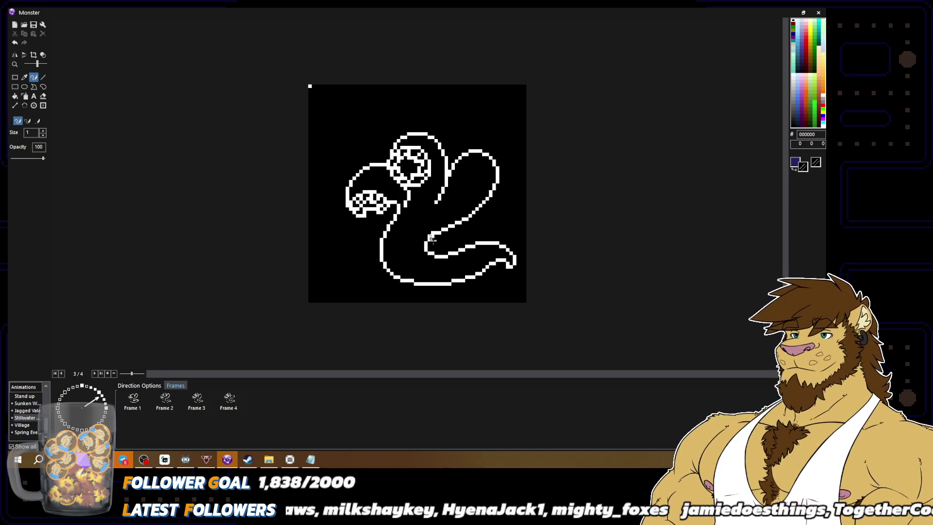
# Step: Touch up the serpent's outline pixels with white and black, checking zoomed out
pyautogui.scroll(-3, 502, 231)
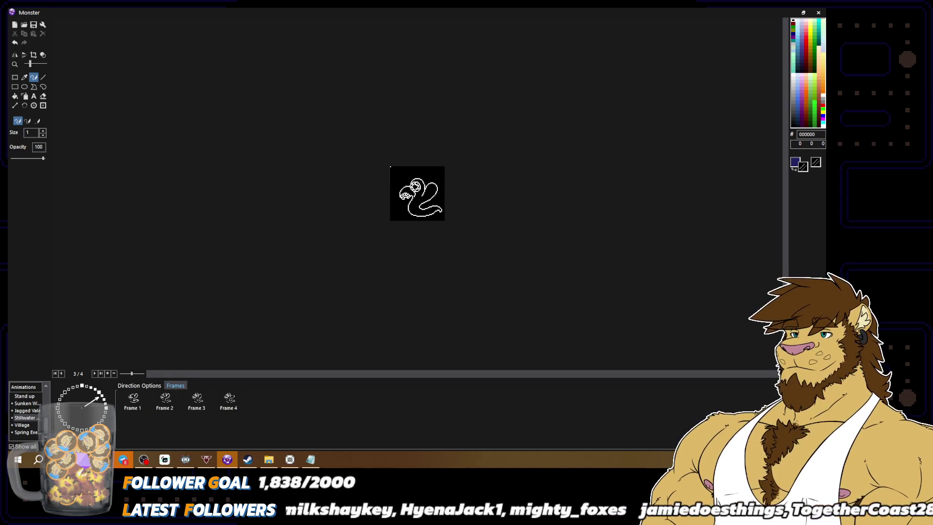
pyautogui.scroll(3, 429, 250)
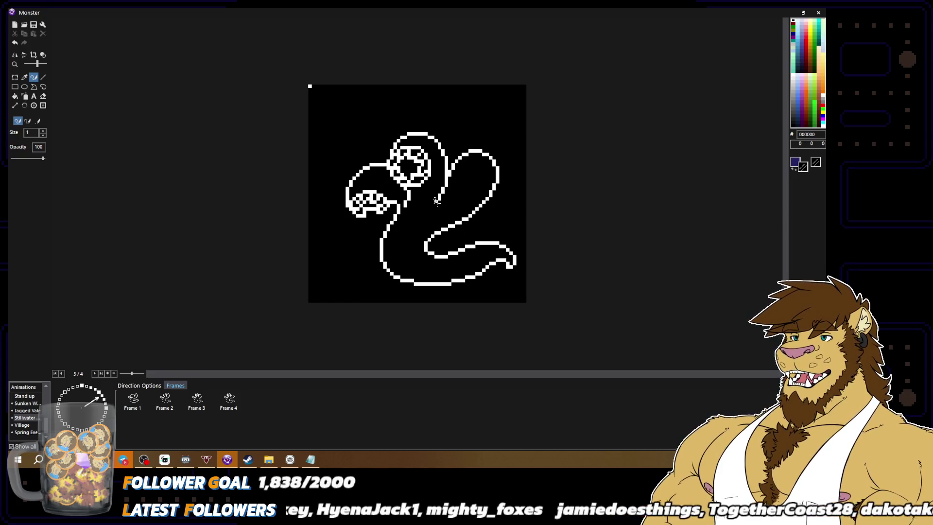
pyautogui.keyDown('alt'); pyautogui.click(433, 203); pyautogui.keyUp('alt')
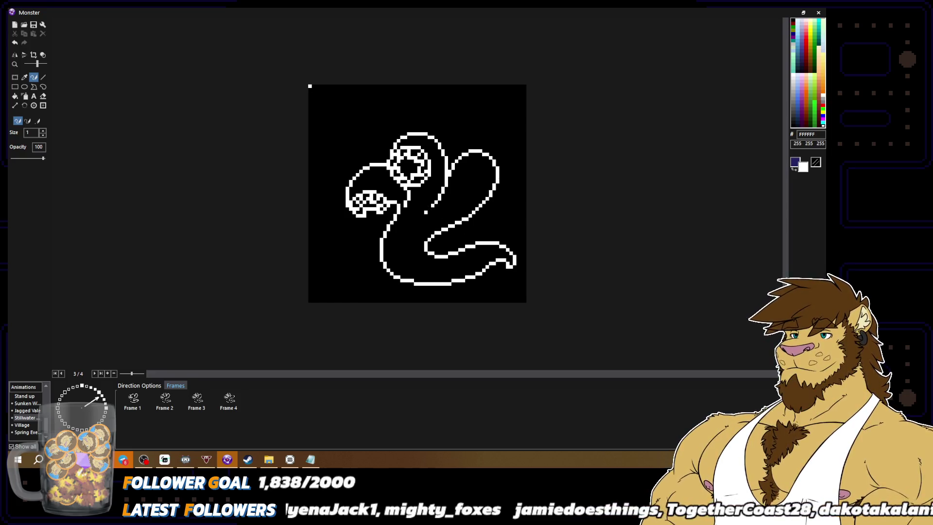
pyautogui.scroll(-2, 417, 194)
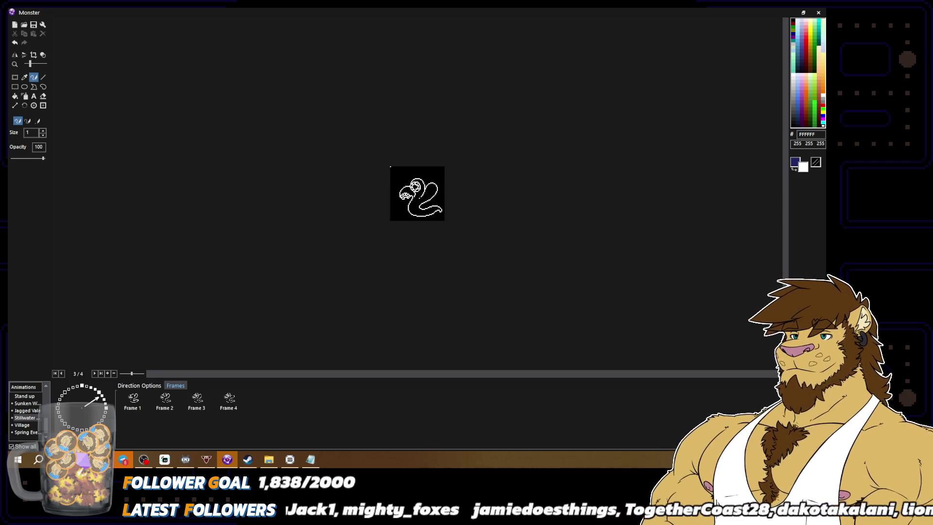
pyautogui.scroll(2, 403, 224)
pyautogui.keyDown('alt'); pyautogui.click(408, 215); pyautogui.keyUp('alt')
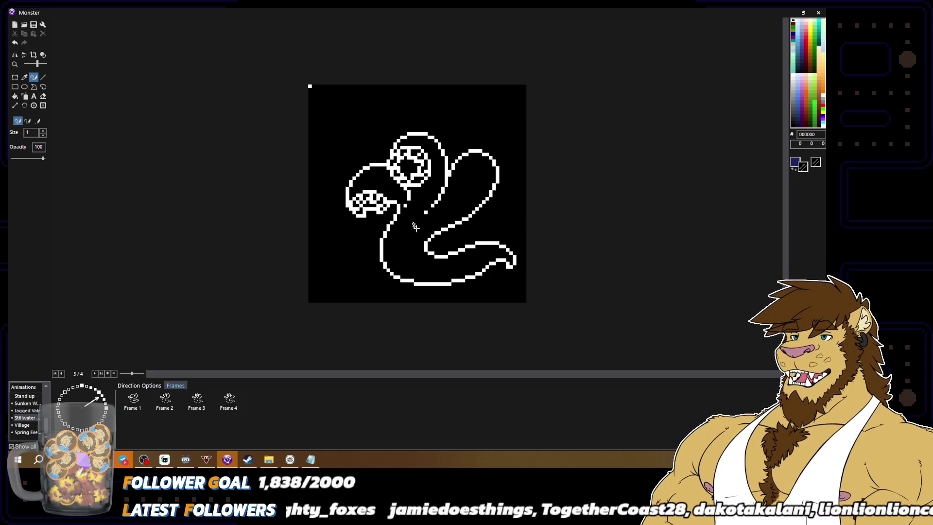
pyautogui.scroll(-2, 420, 212)
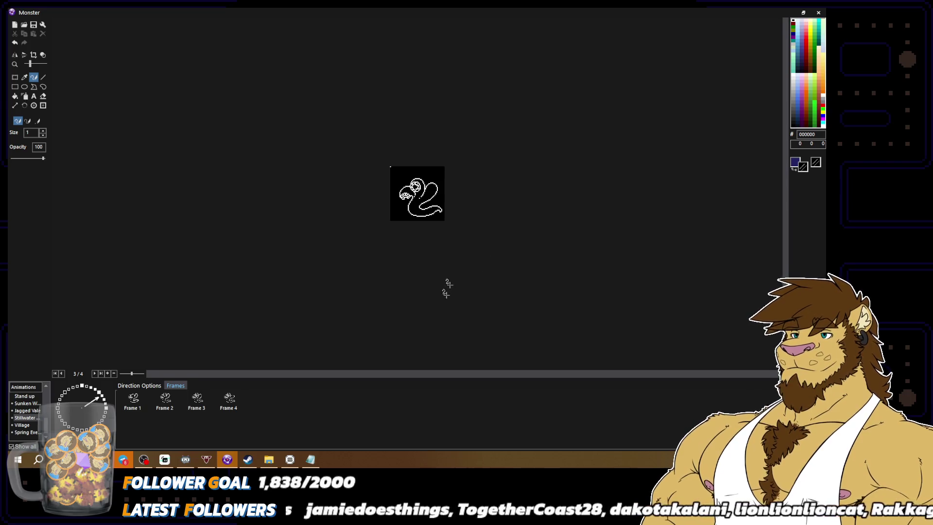
pyautogui.scroll(2, 417, 193)
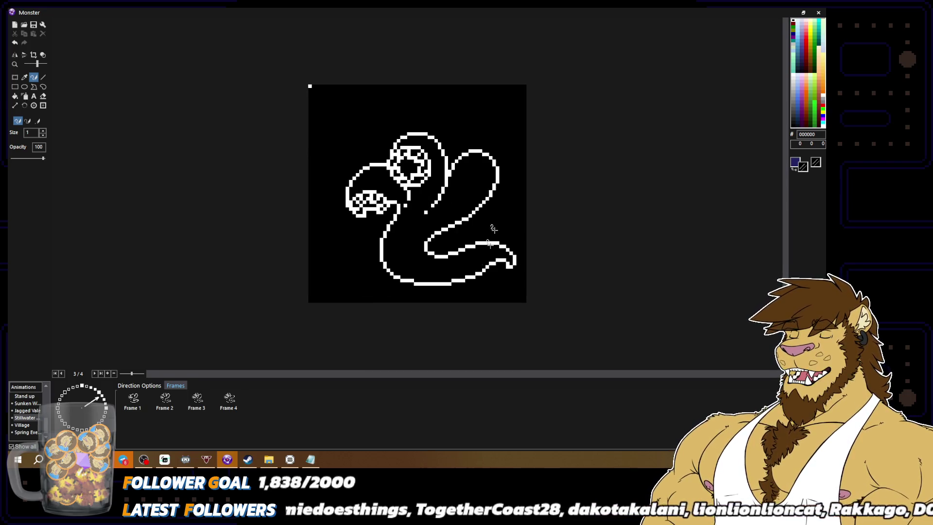
# Step: Review frames 4, 3 and 1, close the Monster editor and save the project
pyautogui.click(230, 404)
pyautogui.click(204, 402)
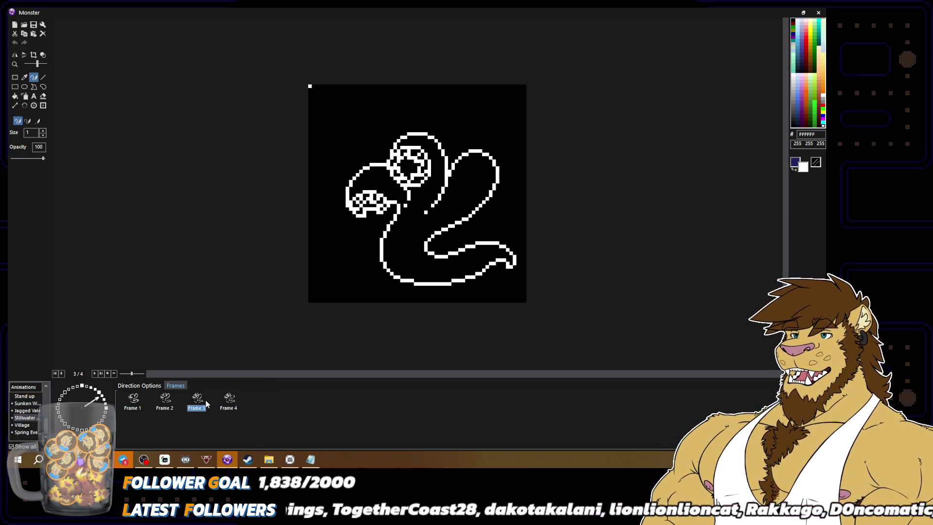
pyautogui.click(134, 400)
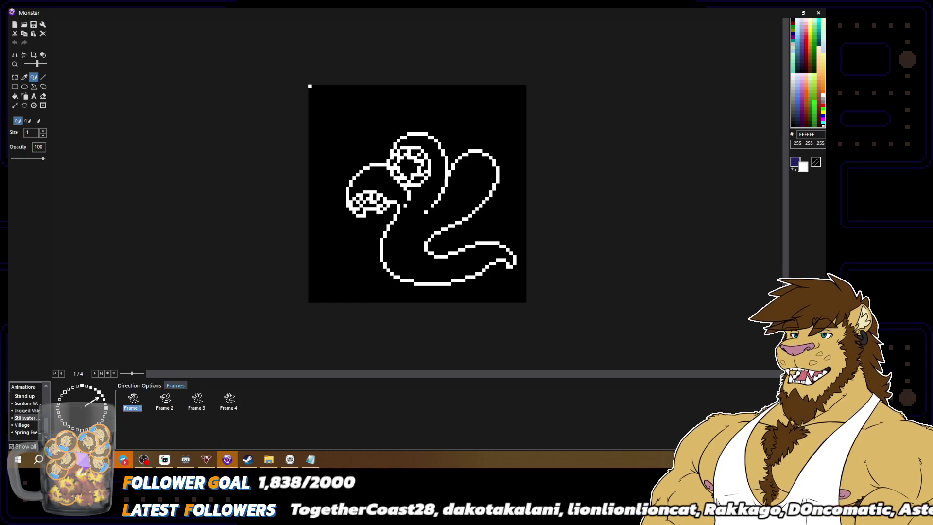
pyautogui.press('Escape')
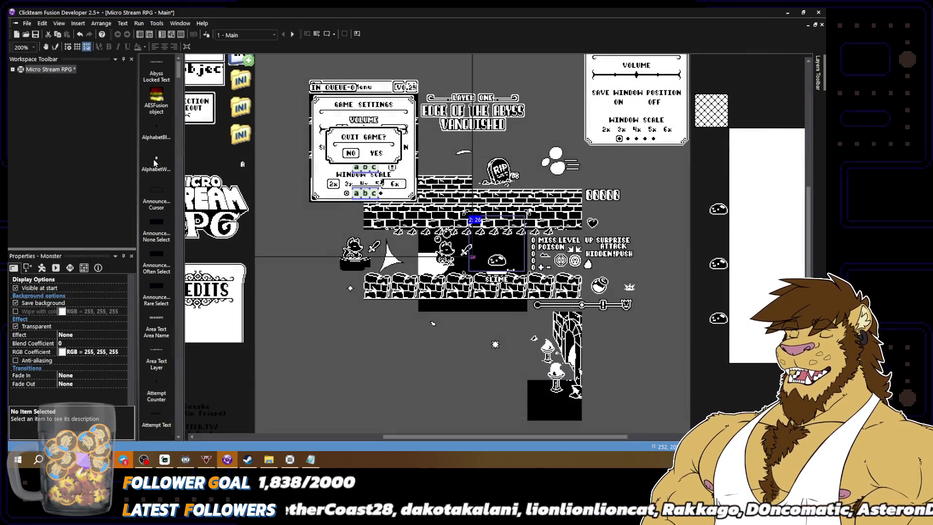
pyautogui.click(35, 34)
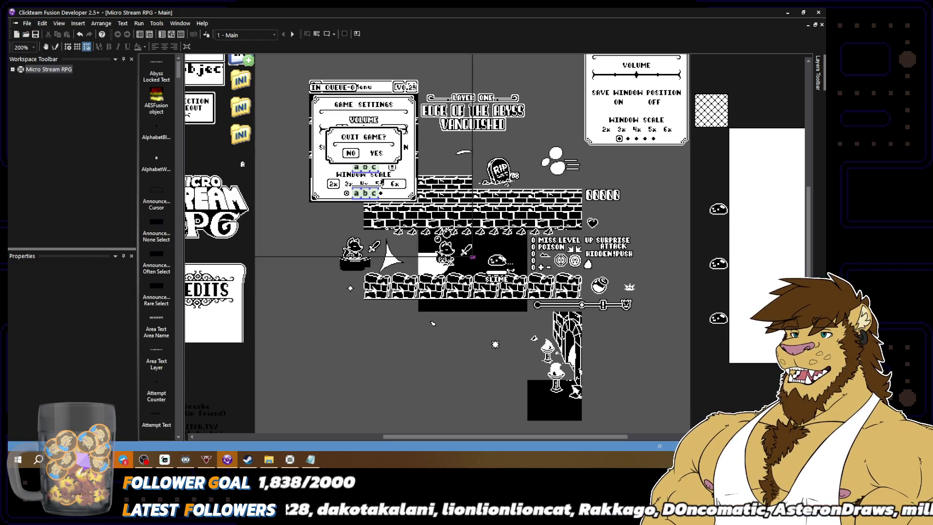
pyautogui.doubleClick(500, 261)
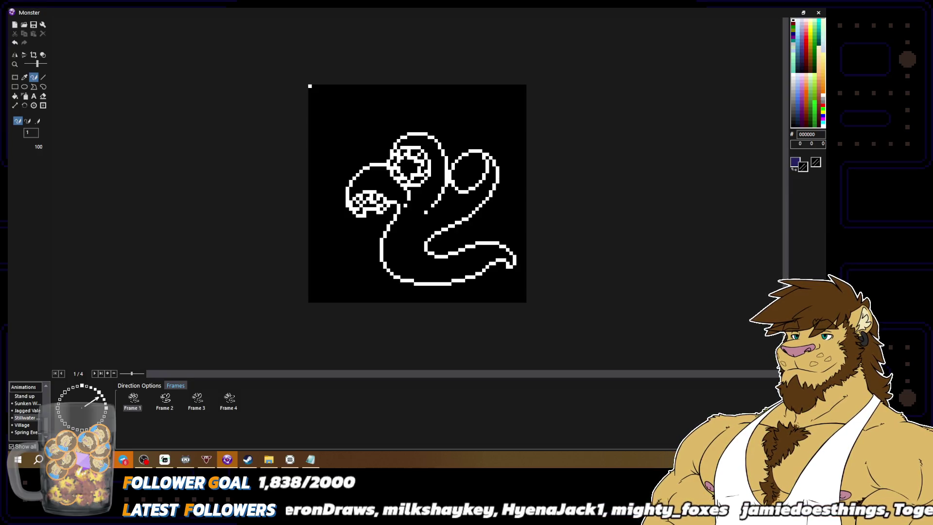
pyautogui.rightClick(499, 169)
pyautogui.scroll(-2, 517, 177)
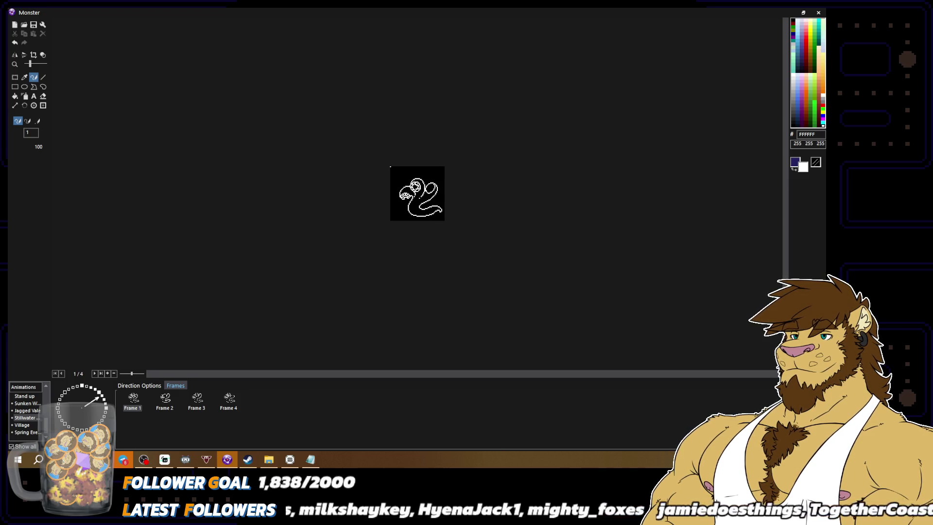
pyautogui.scroll(2, 514, 243)
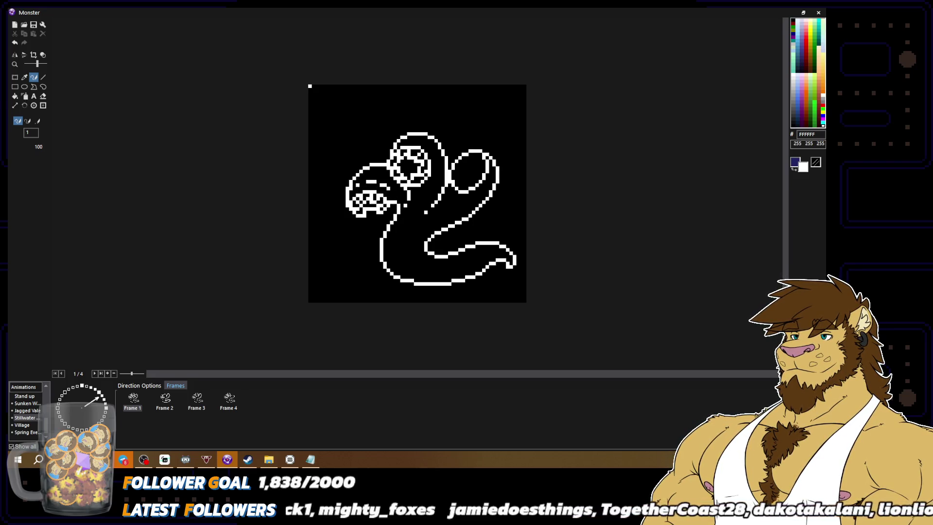
pyautogui.scroll(-2, 452, 206)
pyautogui.scroll(2, 630, 291)
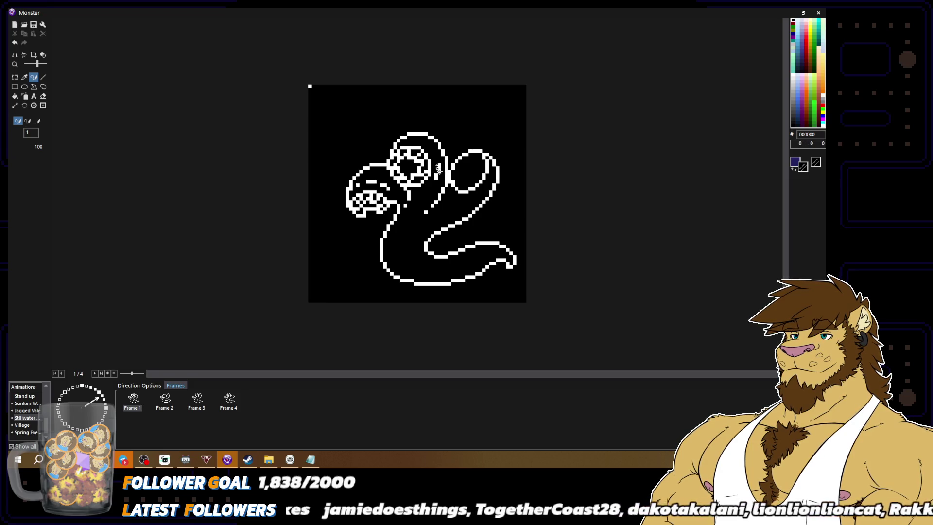
pyautogui.rightClick(436, 177)
pyautogui.rightClick(439, 170)
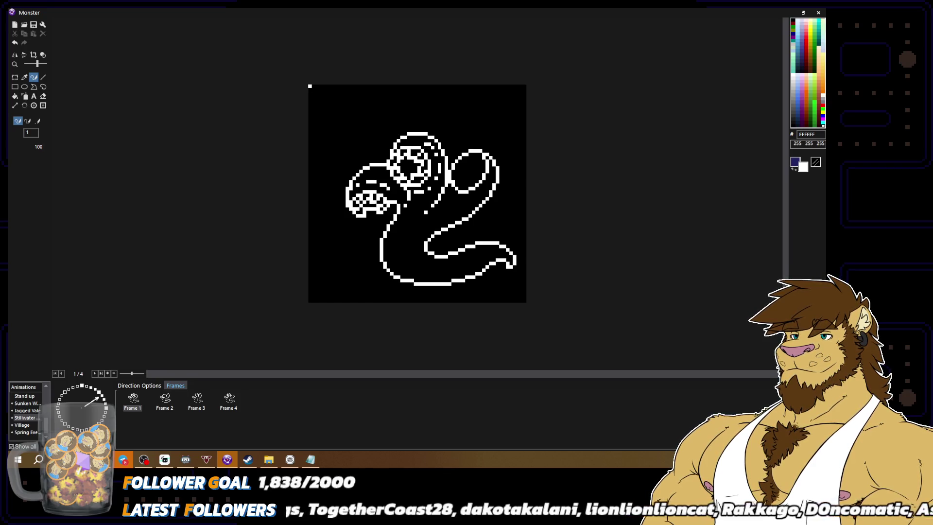
pyautogui.rightClick(426, 141)
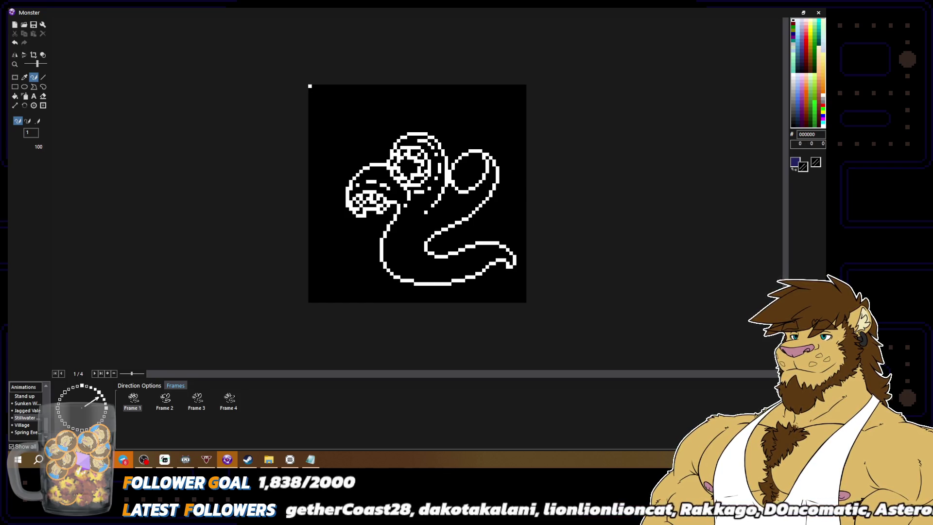
pyautogui.scroll(-2, 532, 176)
pyautogui.scroll(2, 451, 148)
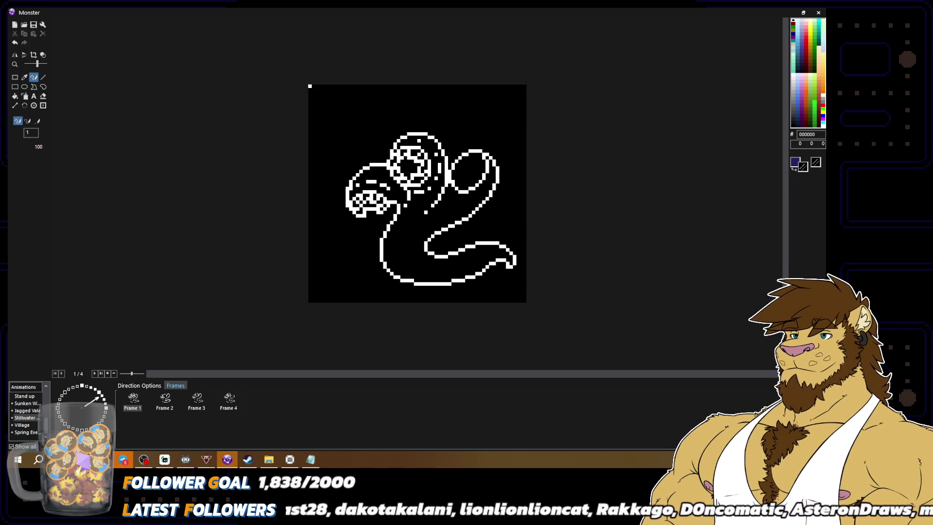
pyautogui.rightClick(421, 136)
pyautogui.rightClick(433, 148)
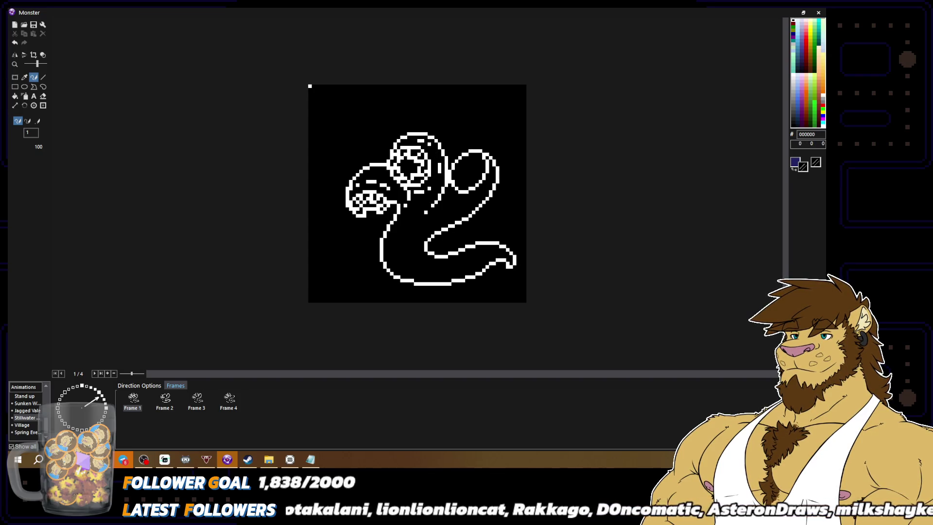
pyautogui.scroll(-3, 449, 197)
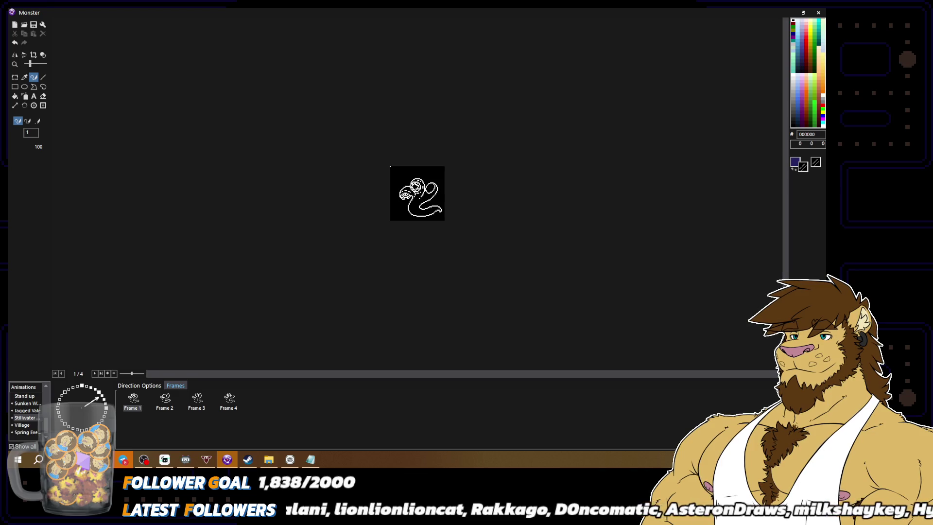
pyautogui.scroll(3, 460, 205)
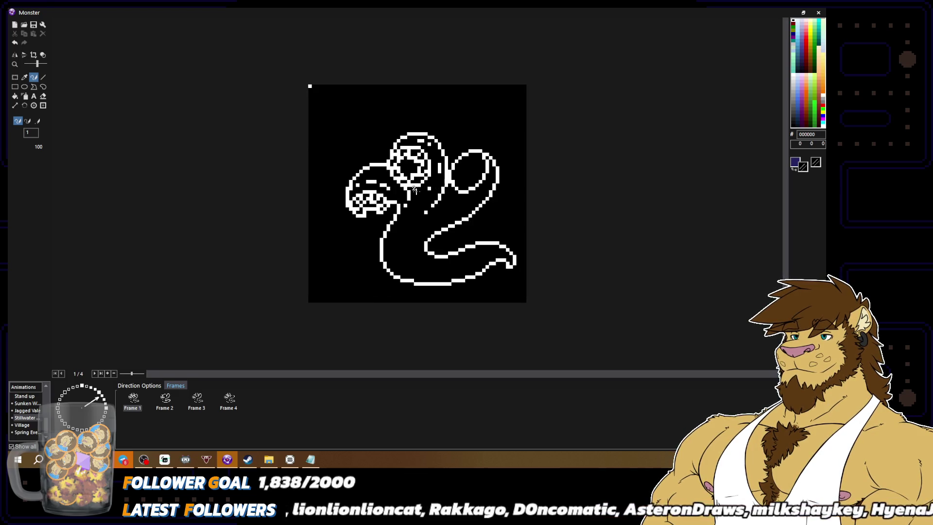
pyautogui.rightClick(439, 167)
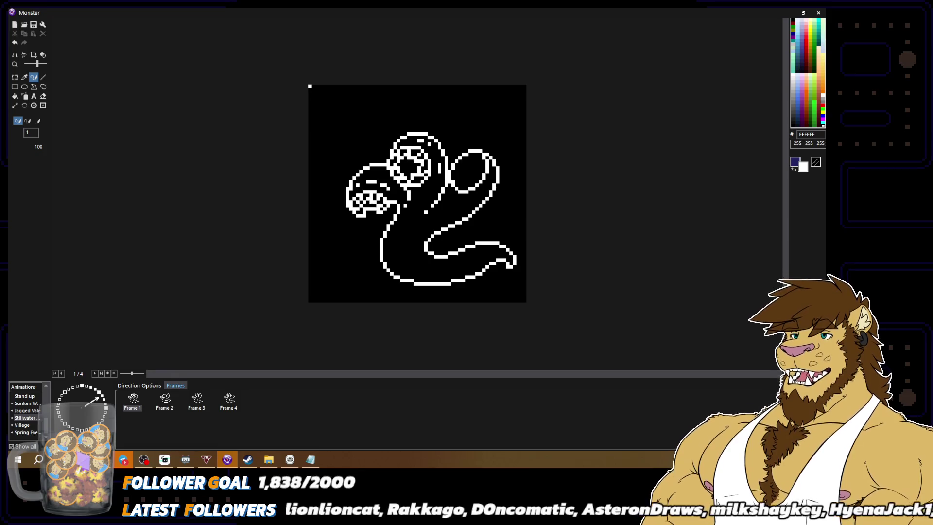
# Step: Draw a vertical white stroke beside the serpent's head
pyautogui.moveTo(437, 168); pyautogui.dragTo(438, 184)
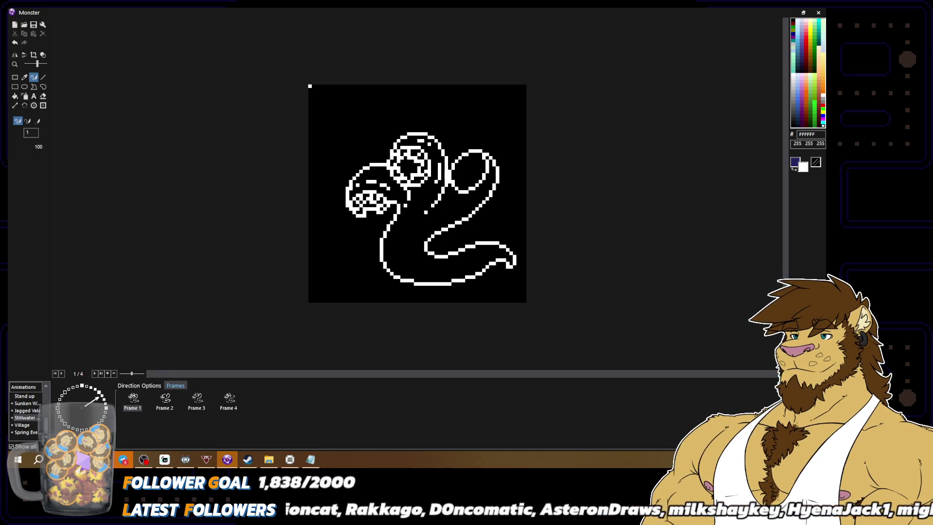
pyautogui.rightClick(435, 185)
pyautogui.scroll(-2, 417, 193)
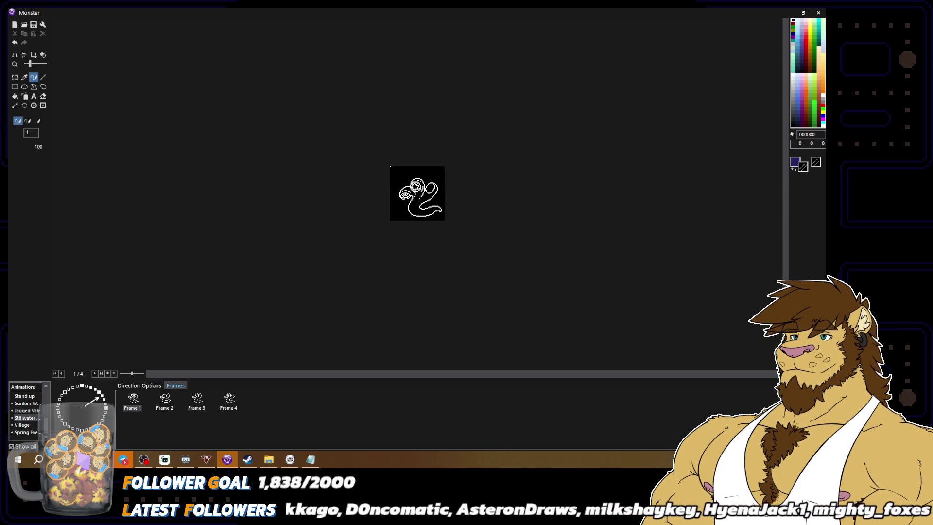
pyautogui.scroll(2, 451, 202)
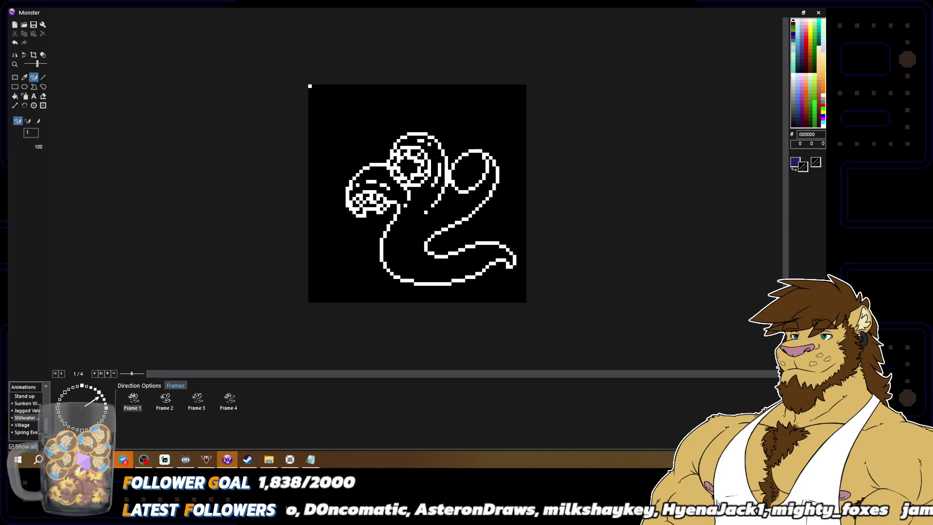
pyautogui.rightClick(434, 161)
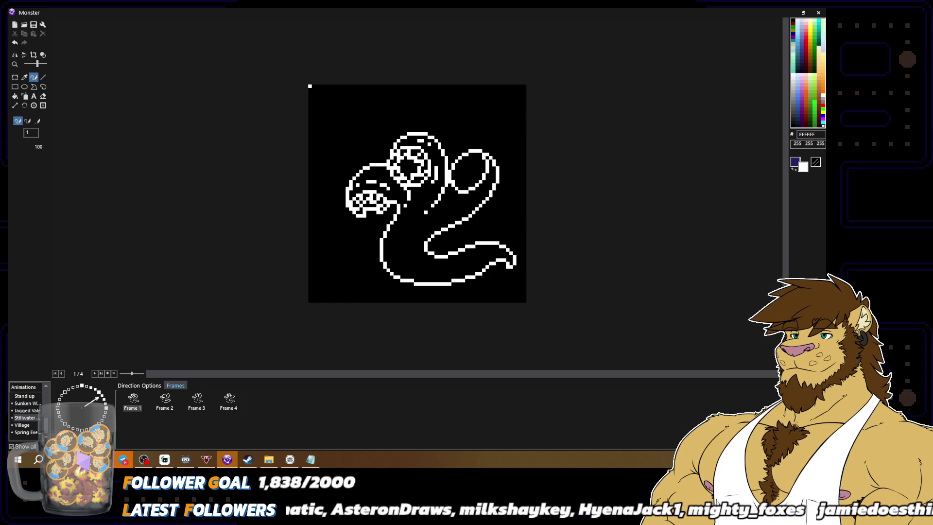
pyautogui.rightClick(435, 177)
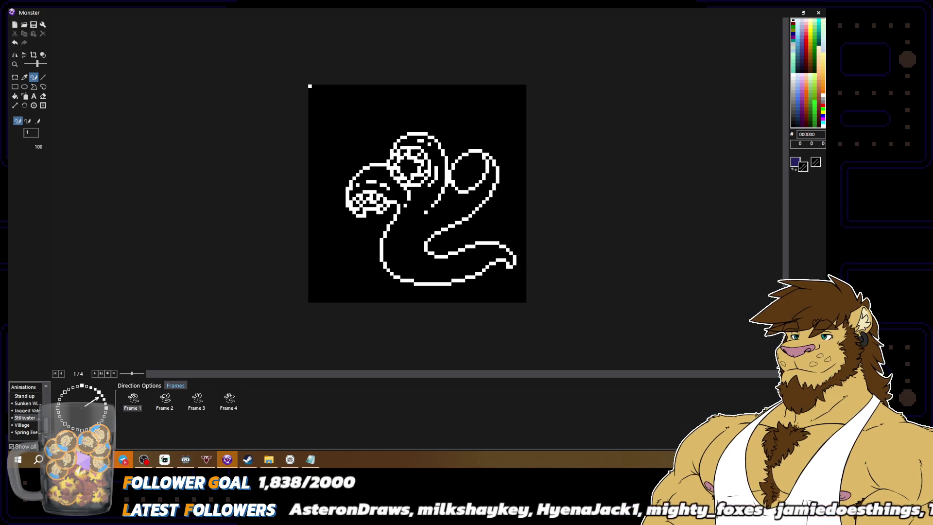
pyautogui.rightClick(435, 170)
pyautogui.scroll(-2, 501, 223)
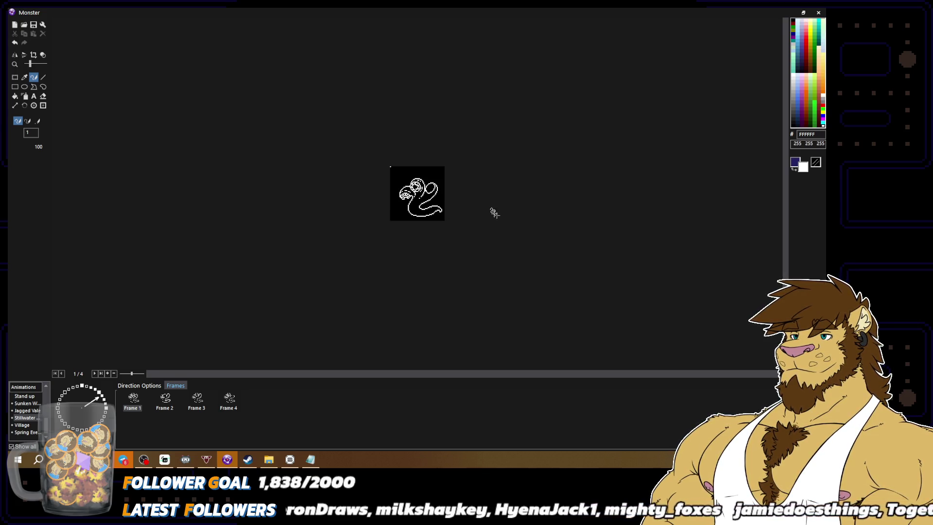
pyautogui.scroll(2, 417, 193)
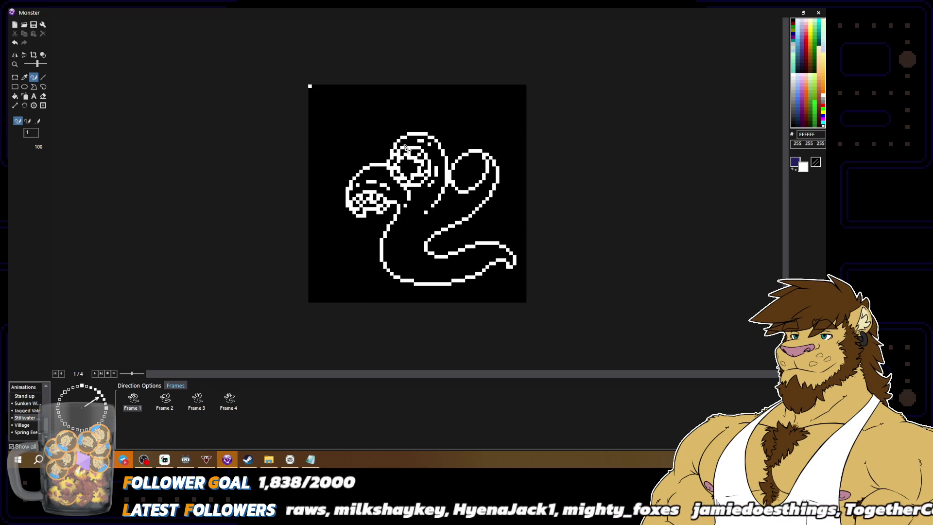
# Step: Add a short white segment line across the neck, with an extra white pixel beside it
pyautogui.rightClick(417, 194)
pyautogui.rightClick(419, 139)
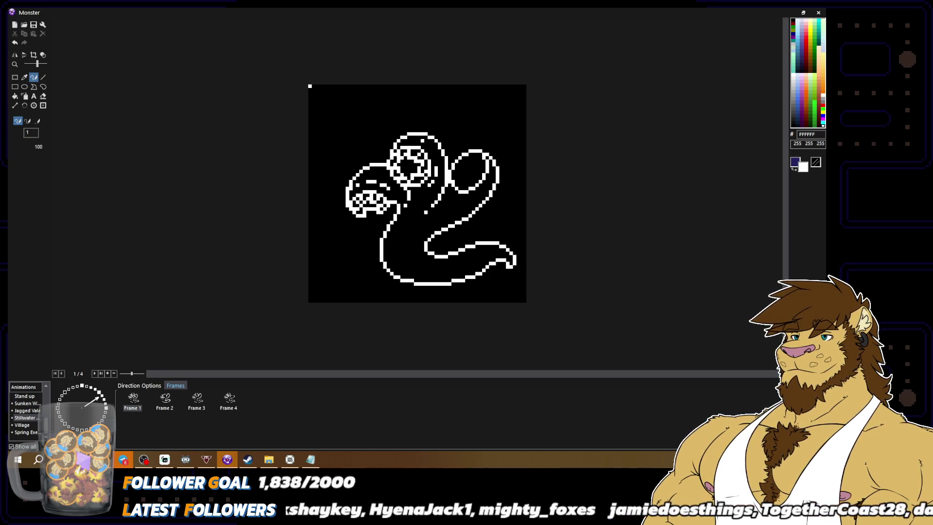
pyautogui.rightClick(424, 143)
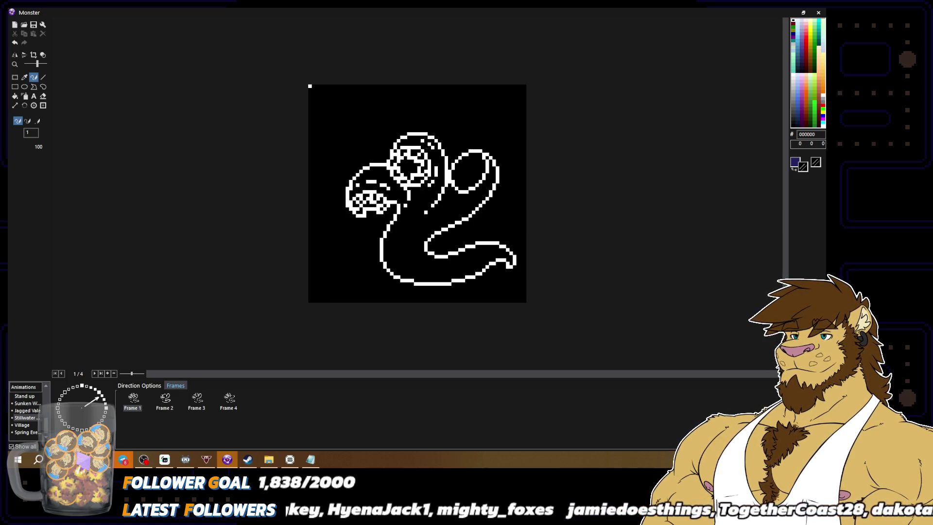
pyautogui.scroll(-2, 447, 175)
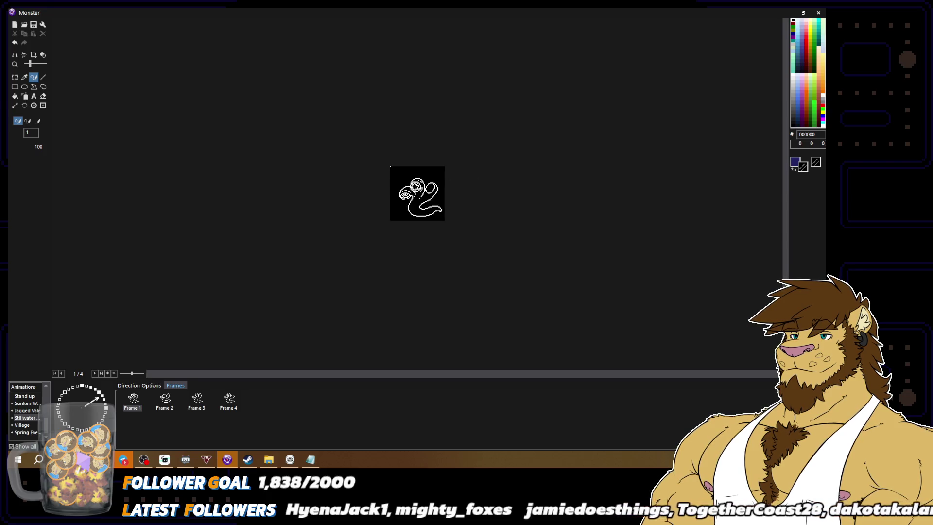
pyautogui.scroll(2, 417, 194)
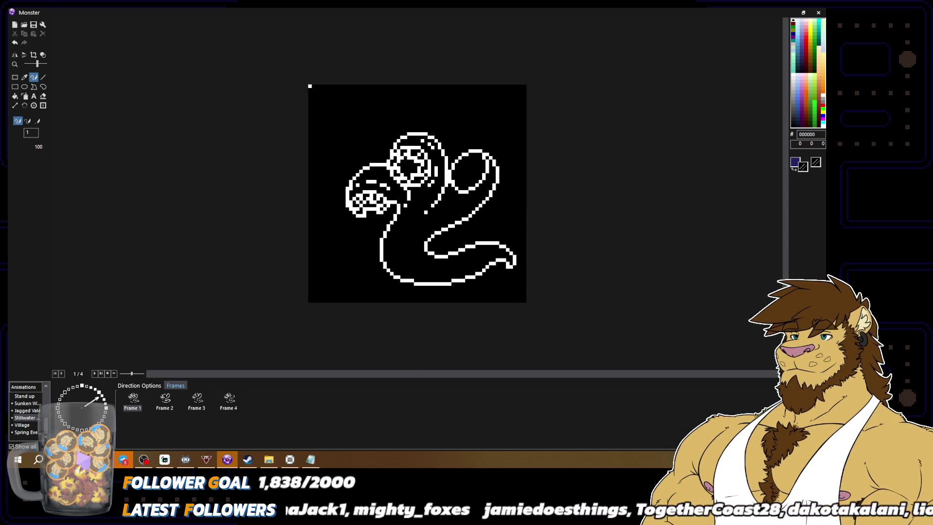
pyautogui.rightClick(412, 215)
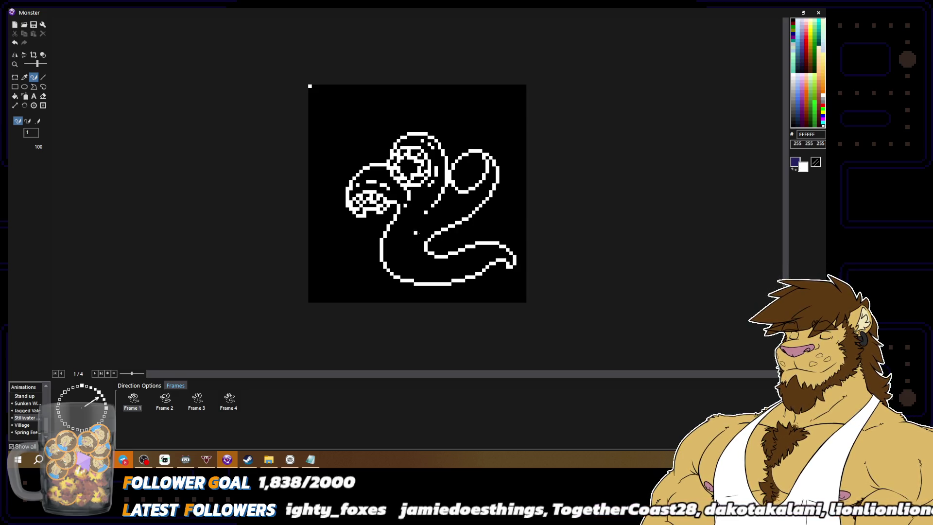
pyautogui.moveTo(411, 238); pyautogui.dragTo(394, 239)
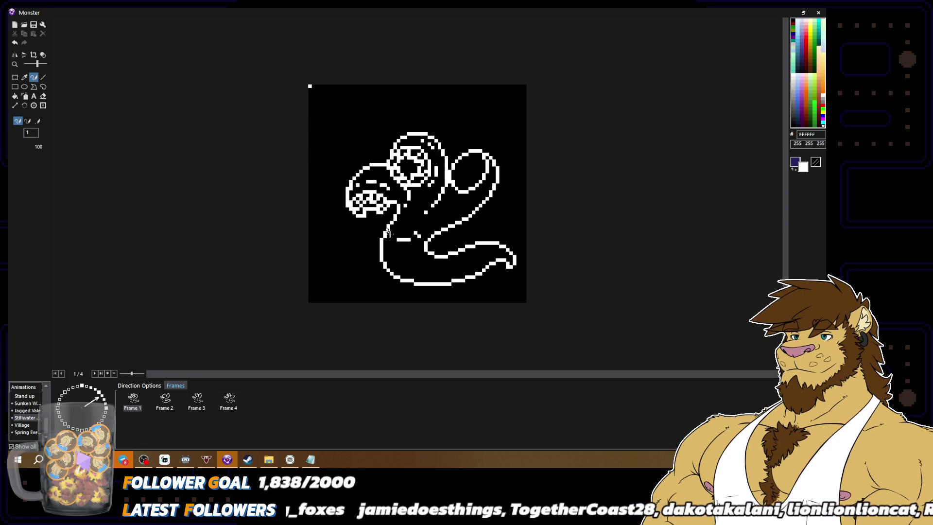
pyautogui.rightClick(409, 238)
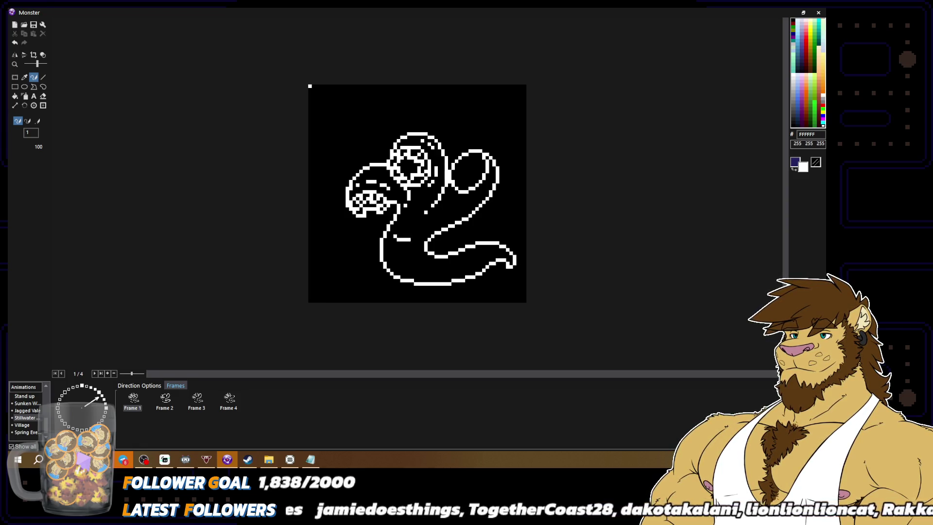
pyautogui.click(419, 236)
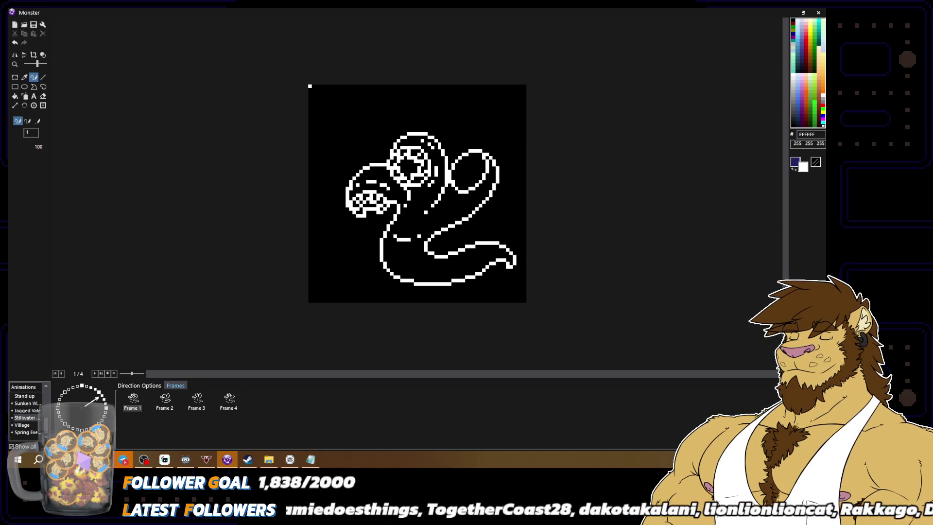
pyautogui.rightClick(410, 261)
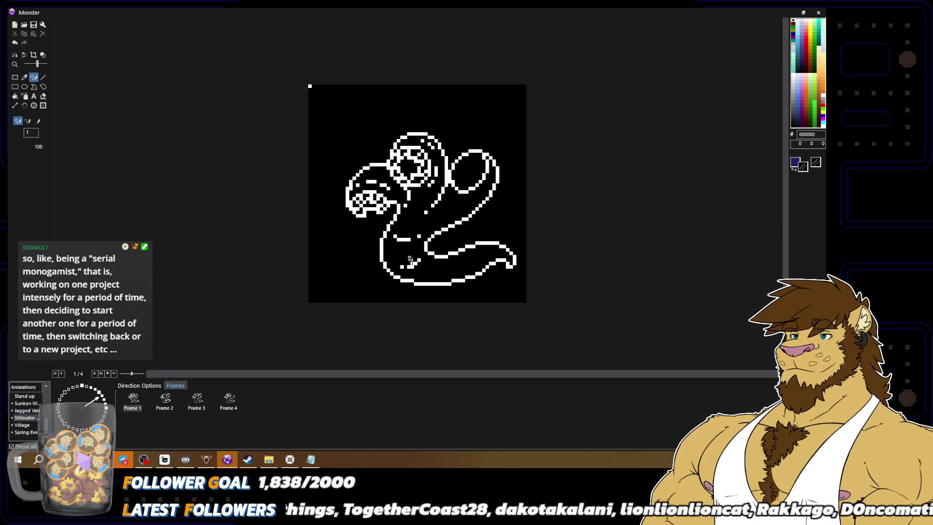
pyautogui.rightClick(411, 263)
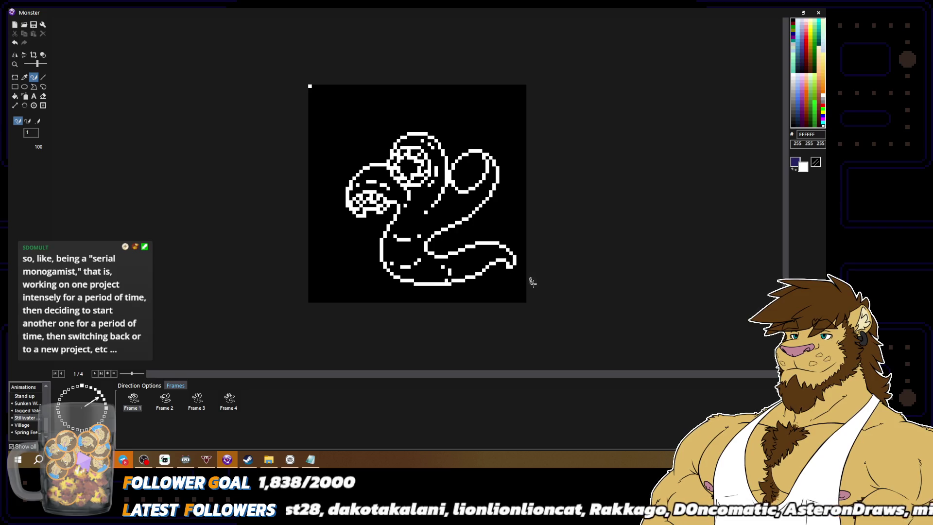
pyautogui.press('-')
pyautogui.press('-')
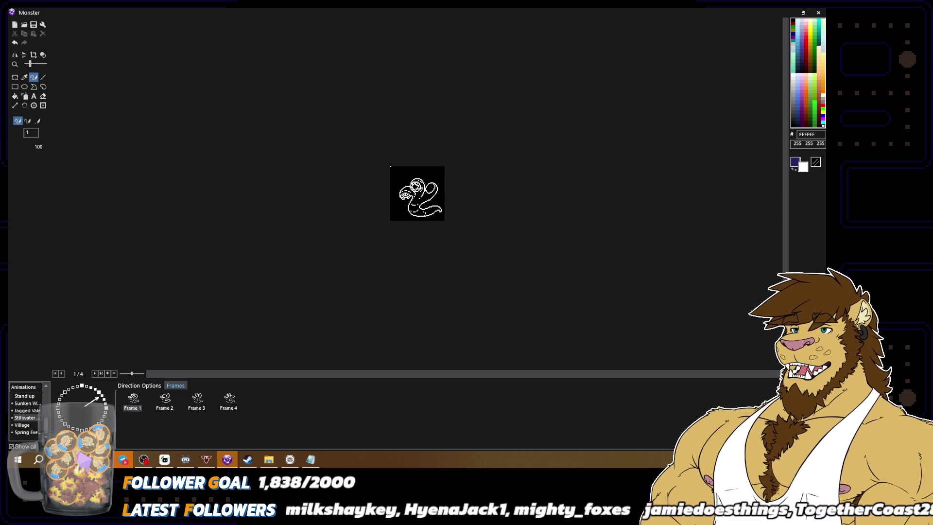
pyautogui.scroll(1, 452, 267)
pyautogui.scroll(1, 442, 285)
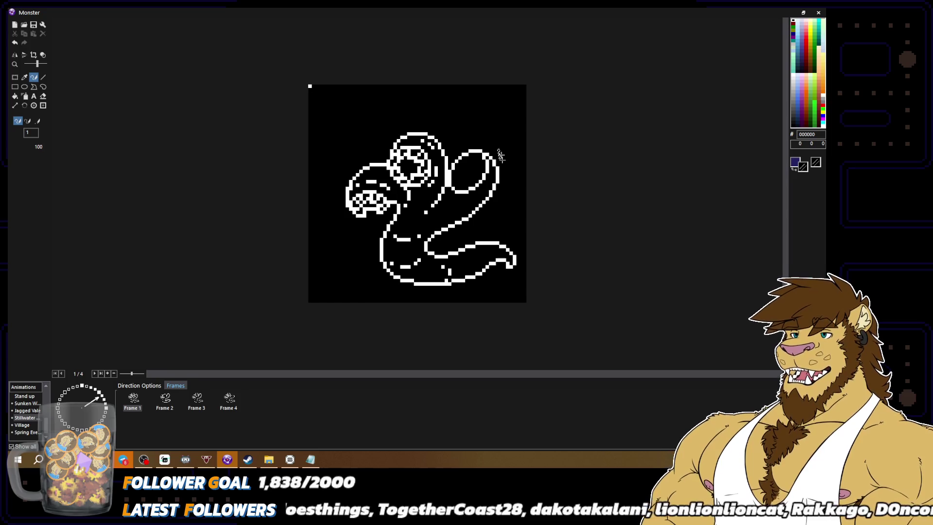
# Step: Duplicate Frame 1 of the Monster animation as a new fifth frame
pyautogui.keyDown('alt'); pyautogui.click(479, 153); pyautogui.keyUp('alt')
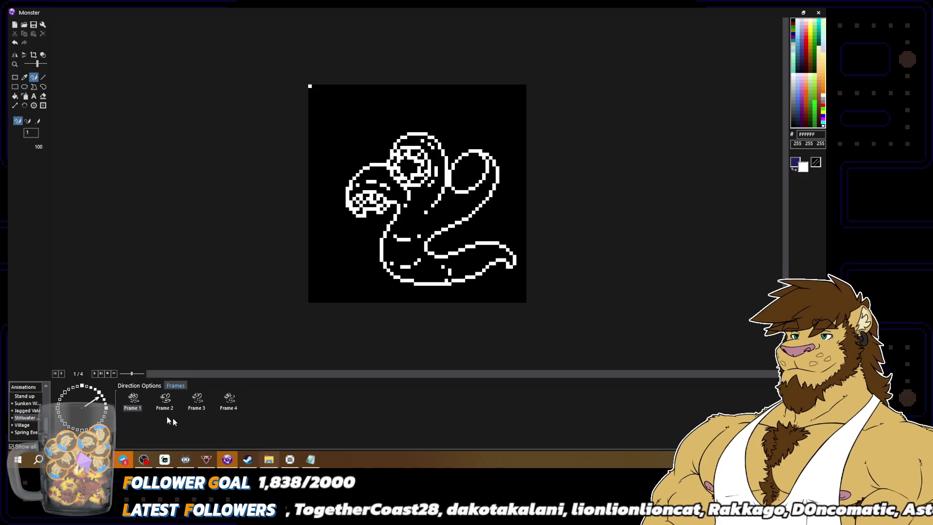
pyautogui.click(136, 400)
pyautogui.hotkey('ctrl', 'v')
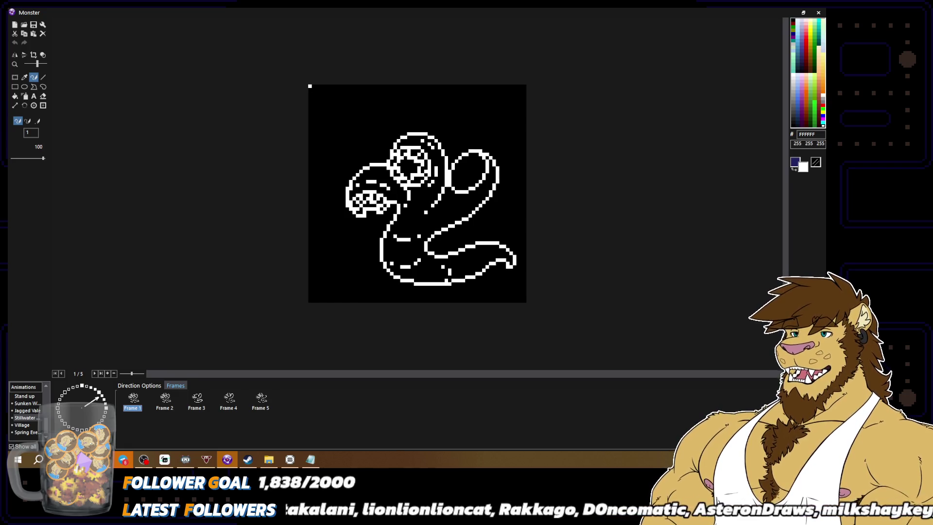
pyautogui.click(409, 216)
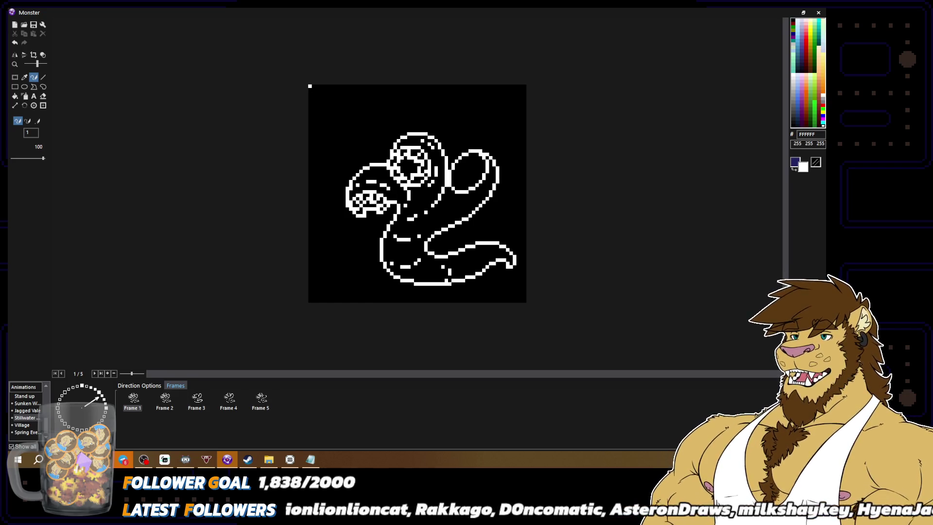
# Step: Draw a short white segment line on the body and paint the stray white dashes black
pyautogui.rightClick(416, 214)
pyautogui.scroll(-2, 420, 216)
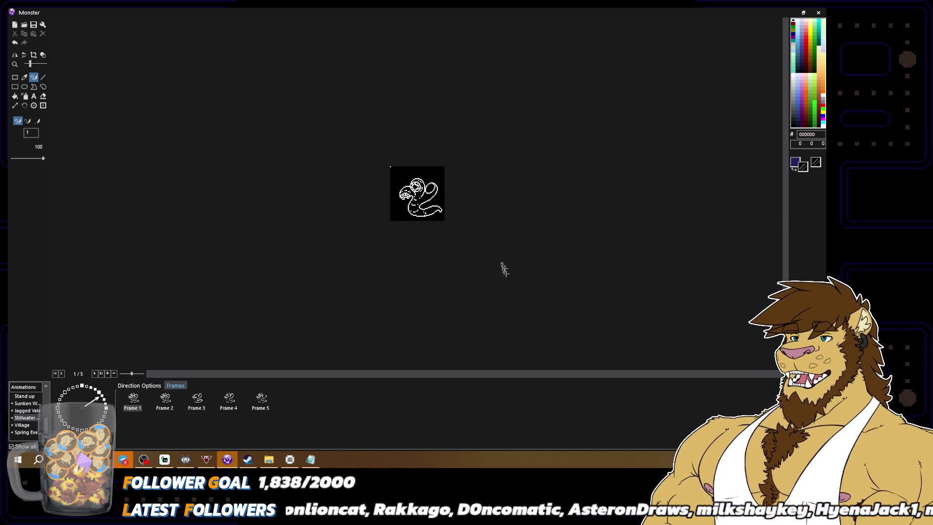
pyautogui.scroll(2, 448, 246)
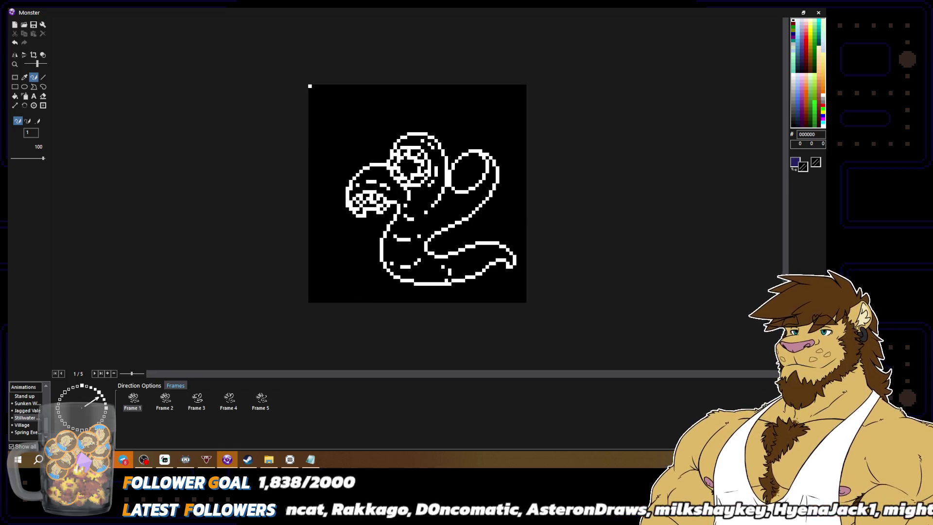
pyautogui.rightClick(423, 213)
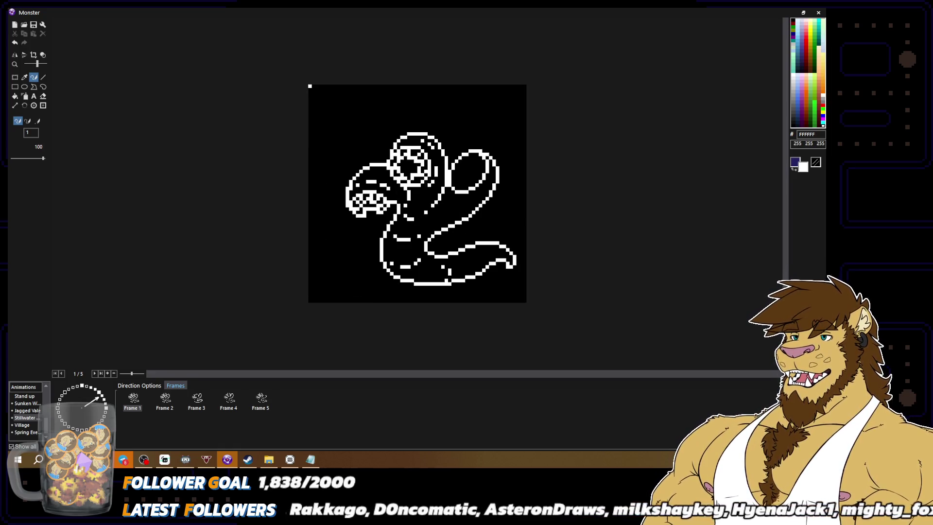
pyautogui.scroll(-2, 508, 249)
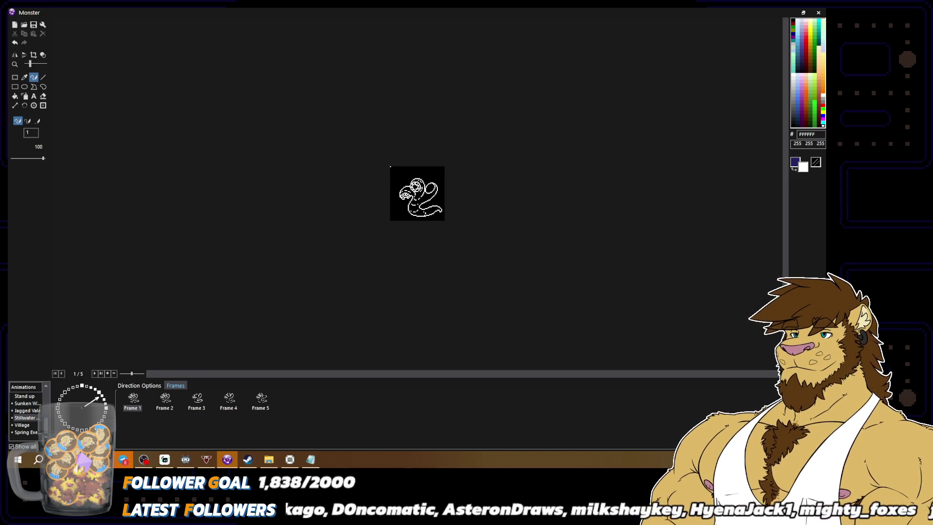
pyautogui.scroll(2, 419, 249)
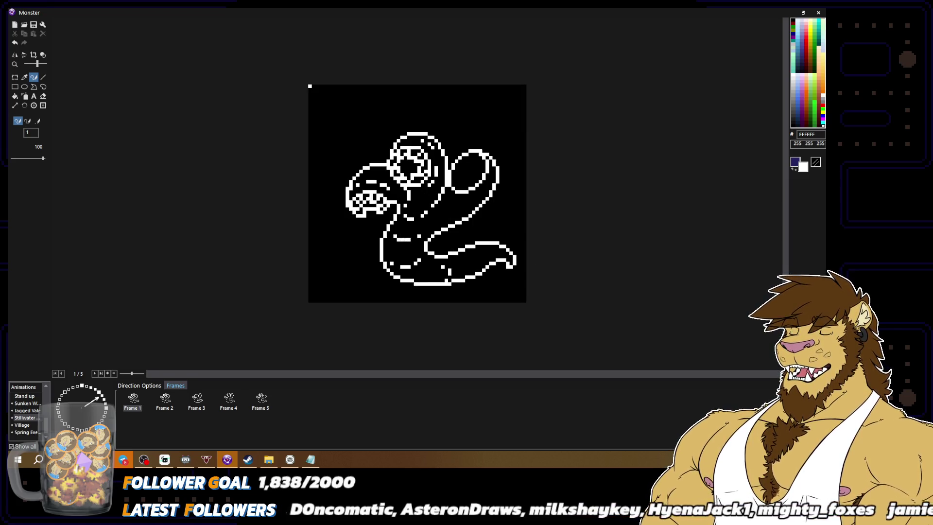
pyautogui.moveTo(407, 247); pyautogui.dragTo(395, 246)
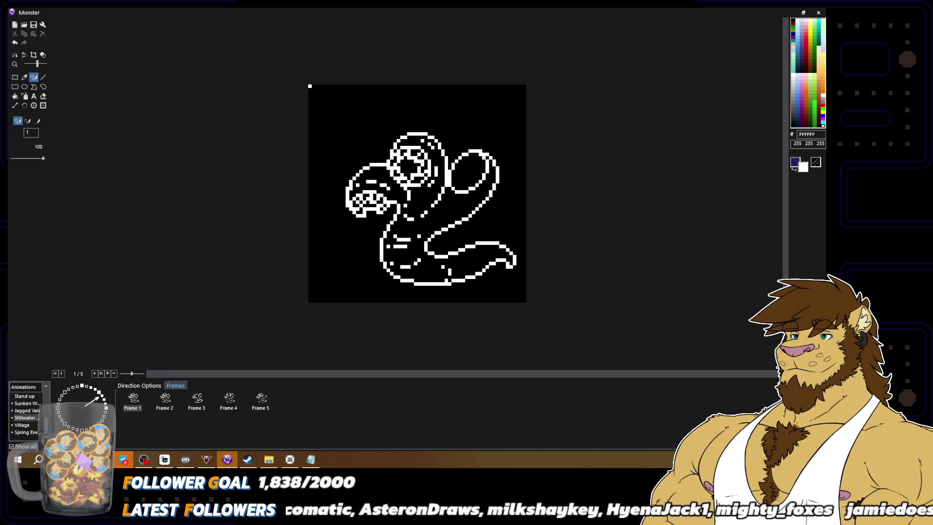
pyautogui.keyDown('alt'); pyautogui.click(390, 250); pyautogui.keyUp('alt')
pyautogui.moveTo(398, 236); pyautogui.dragTo(412, 236)
pyautogui.click(395, 237)
pyautogui.keyDown('alt'); pyautogui.click(406, 246); pyautogui.keyUp('alt')
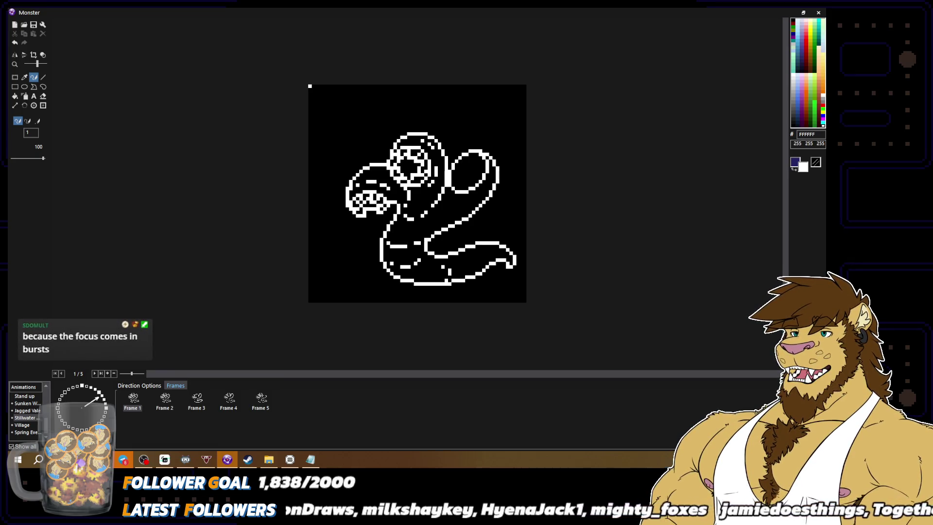
pyautogui.scroll(-2, 417, 194)
pyautogui.scroll(2, 554, 283)
# Step: Draw a longer diagonal white segment line across the lower body
pyautogui.keyDown('alt'); pyautogui.click(494, 254); pyautogui.keyUp('alt')
pyautogui.scroll(-2, 507, 267)
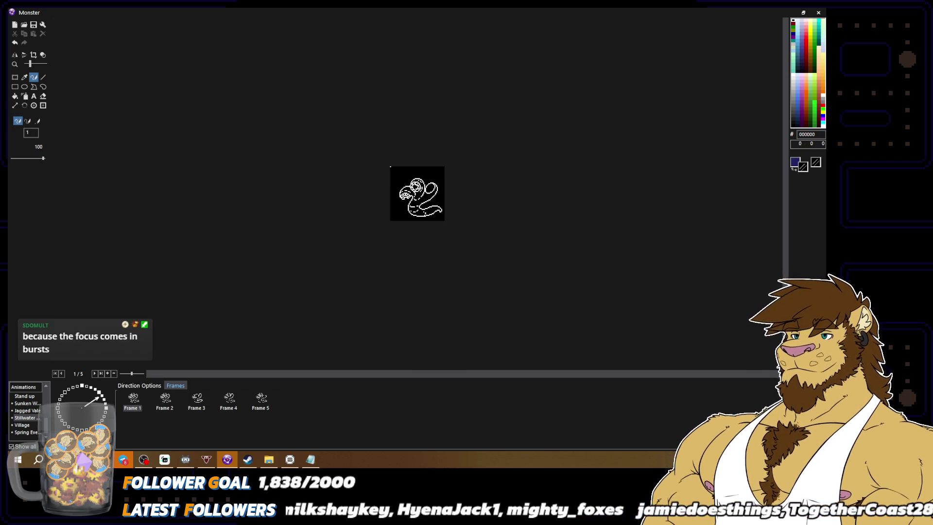
pyautogui.scroll(2, 482, 301)
pyautogui.keyDown('alt'); pyautogui.click(414, 243); pyautogui.keyUp('alt')
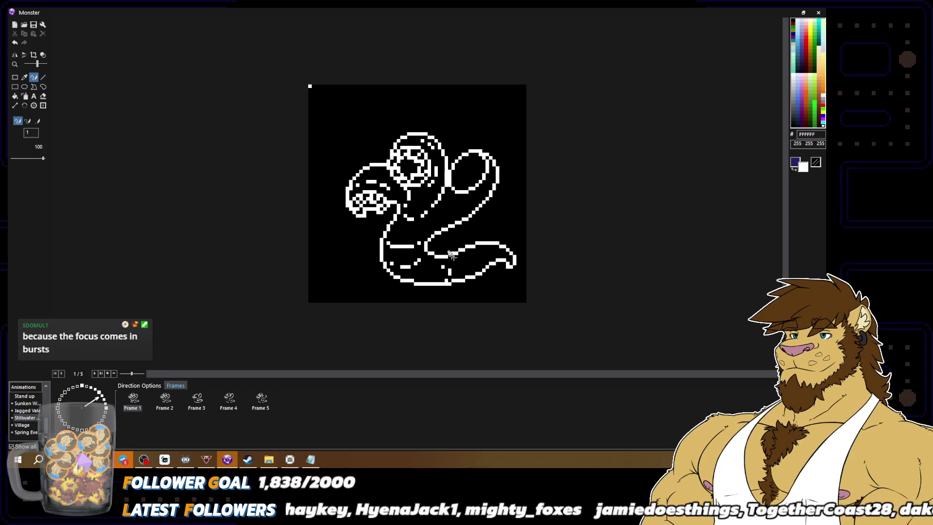
pyautogui.keyDown('alt'); pyautogui.click(410, 244); pyautogui.keyUp('alt')
pyautogui.keyDown('alt'); pyautogui.click(426, 252); pyautogui.keyUp('alt')
pyautogui.scroll(-2, 464, 295)
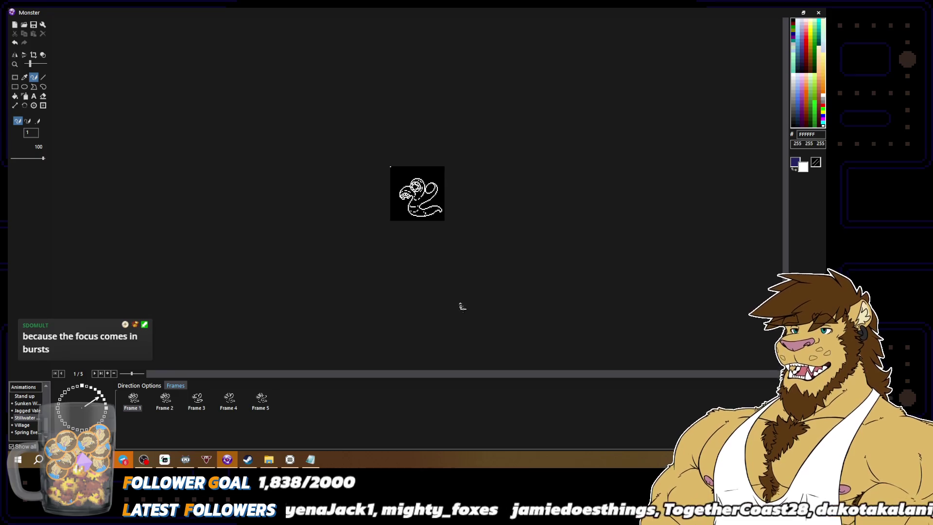
pyautogui.scroll(2, 462, 308)
pyautogui.keyDown('alt'); pyautogui.click(419, 261); pyautogui.keyUp('alt')
pyautogui.keyDown('alt'); pyautogui.click(409, 247); pyautogui.keyUp('alt')
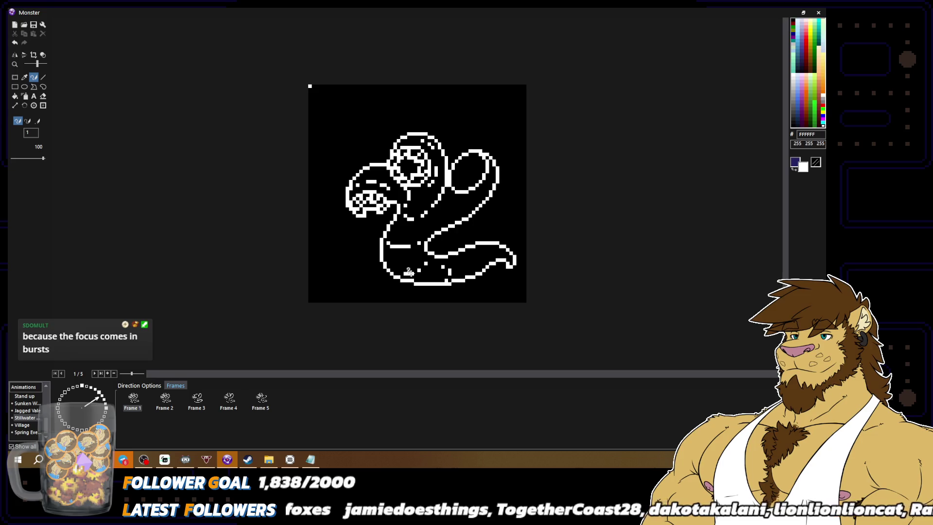
pyautogui.scroll(-1, 442, 275)
pyautogui.scroll(-1, 444, 289)
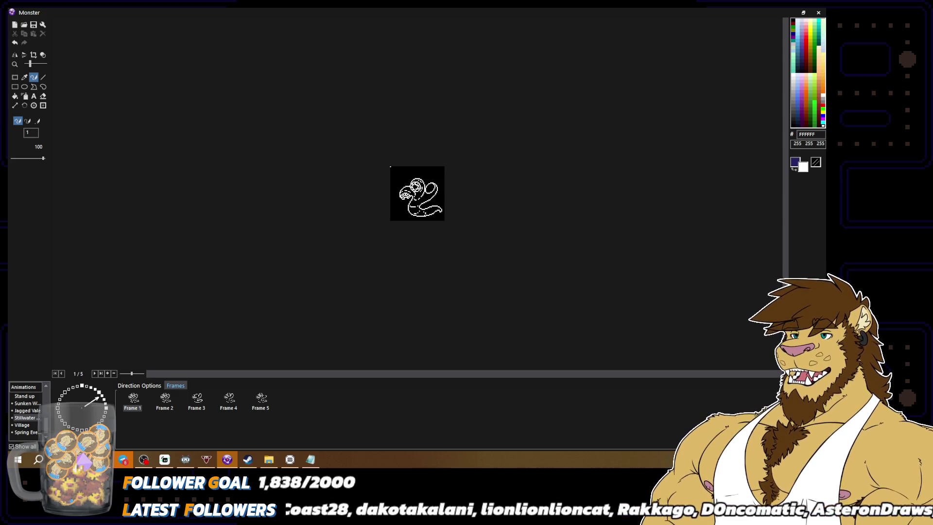
pyautogui.scroll(1, 439, 282)
pyautogui.scroll(1, 417, 193)
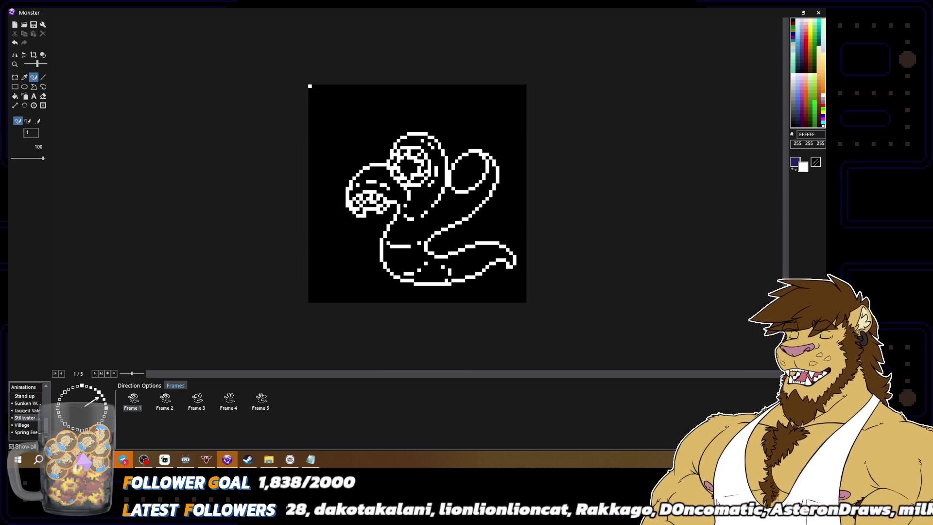
pyautogui.moveTo(446, 257); pyautogui.dragTo(474, 245)
# Step: Thicken the tail stroke with a horizontal run of white pixels
pyautogui.keyDown('alt'); pyautogui.rightClick(475, 243); pyautogui.keyUp('alt')
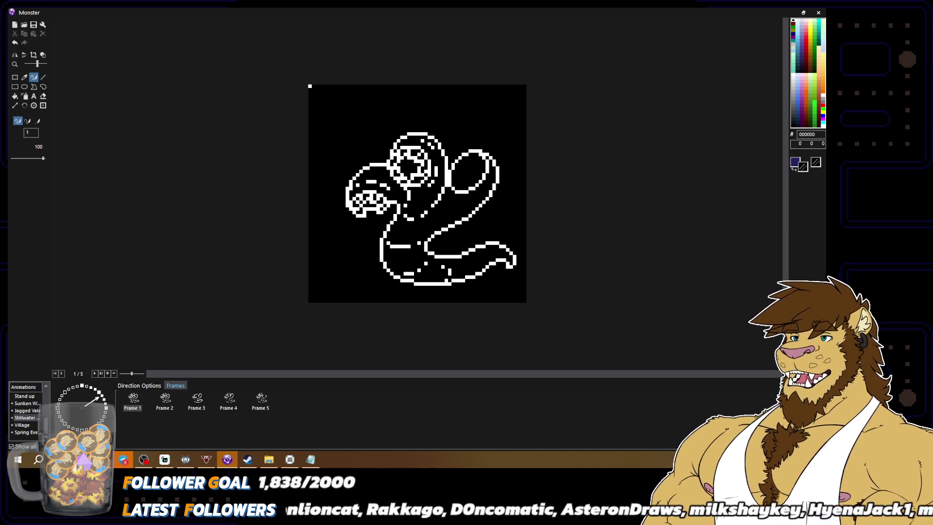
pyautogui.keyDown('alt'); pyautogui.rightClick(457, 251); pyautogui.keyUp('alt')
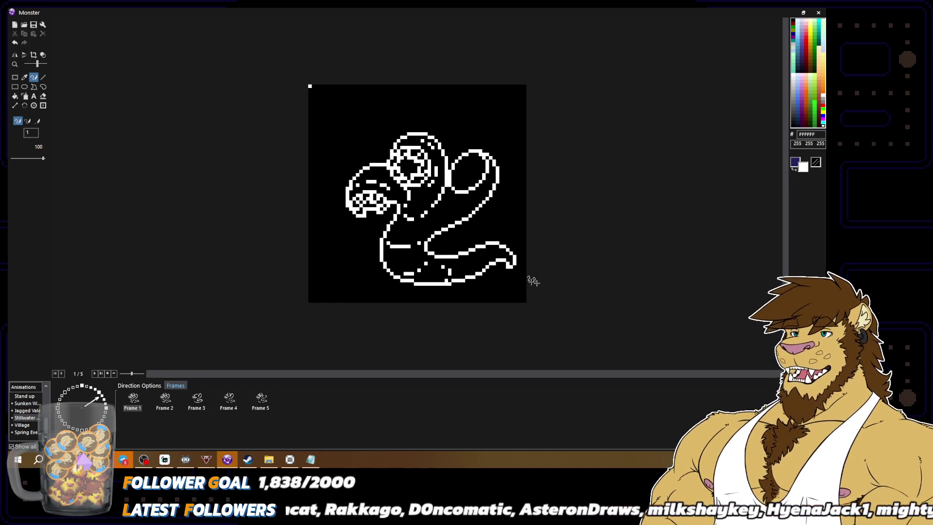
pyautogui.scroll(-2, 523, 275)
pyautogui.scroll(2, 476, 271)
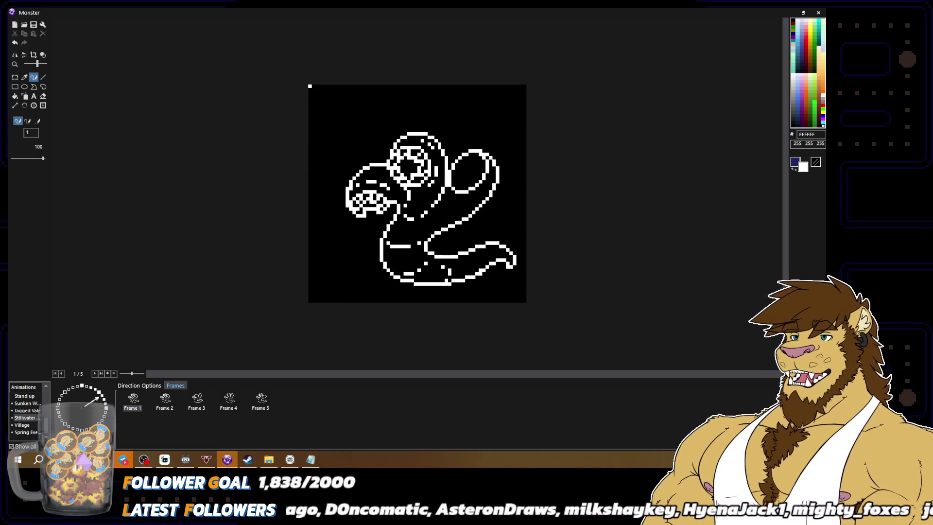
pyautogui.keyDown('alt'); pyautogui.rightClick(470, 274); pyautogui.keyUp('alt')
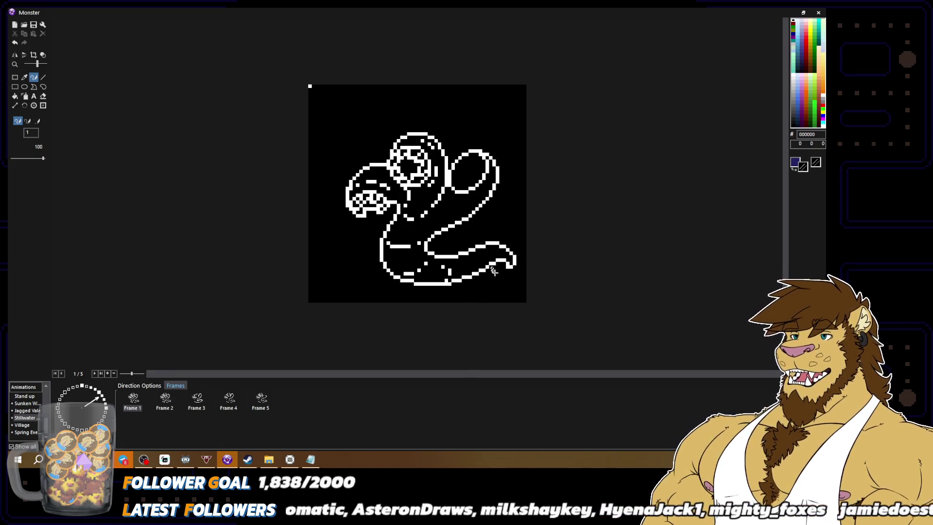
pyautogui.scroll(-2, 494, 271)
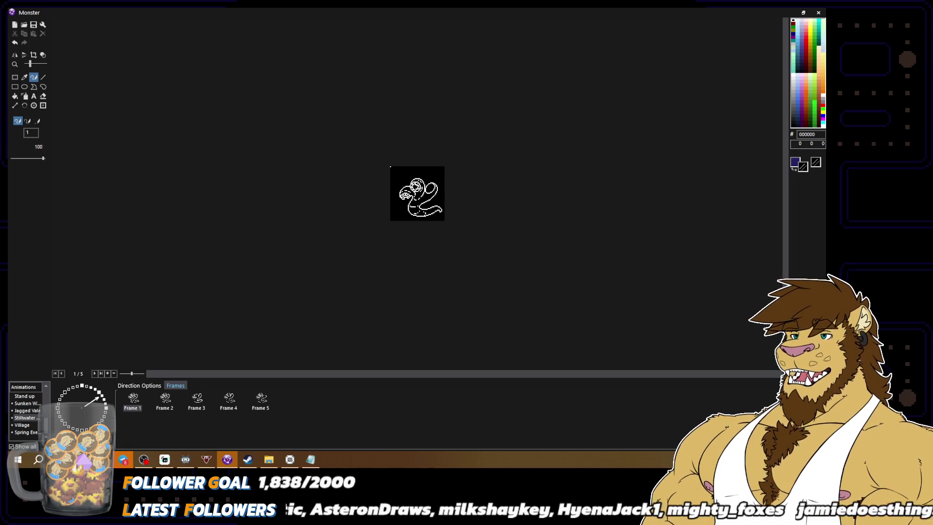
pyautogui.scroll(2, 417, 194)
pyautogui.keyDown('alt'); pyautogui.rightClick(510, 261); pyautogui.keyUp('alt')
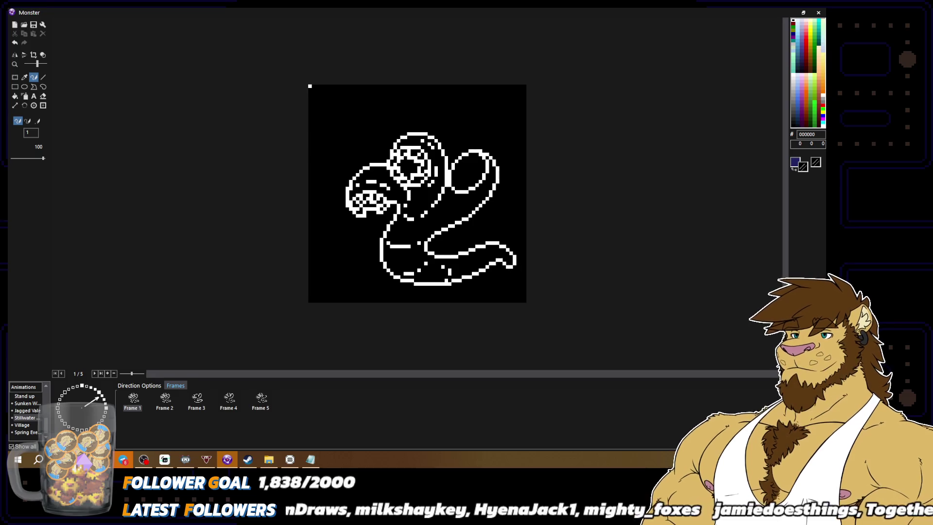
pyautogui.scroll(-2, 506, 276)
pyautogui.scroll(2, 506, 276)
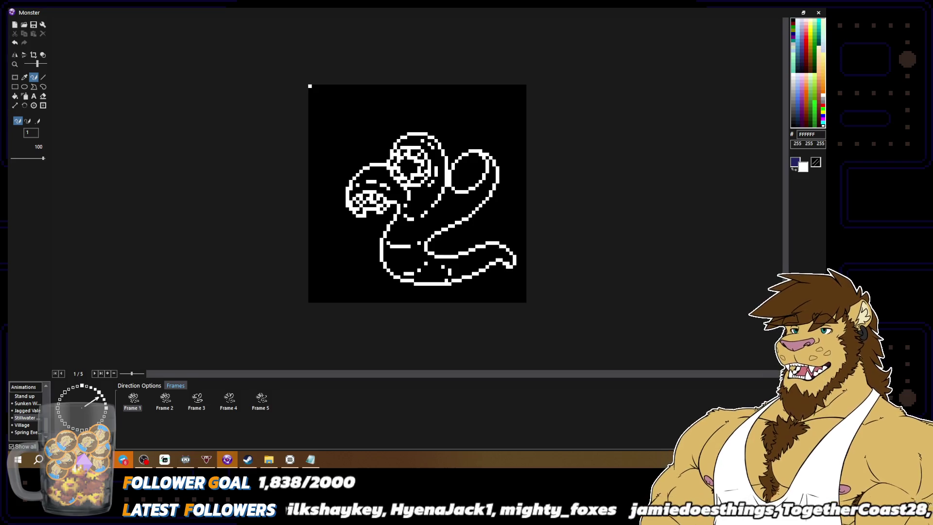
pyautogui.moveTo(501, 245); pyautogui.dragTo(475, 245)
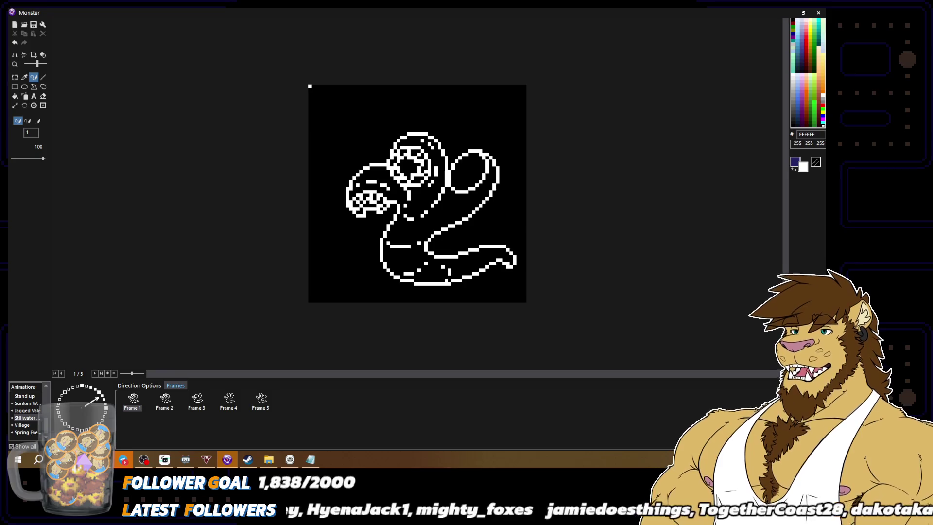
pyautogui.scroll(-2, 502, 245)
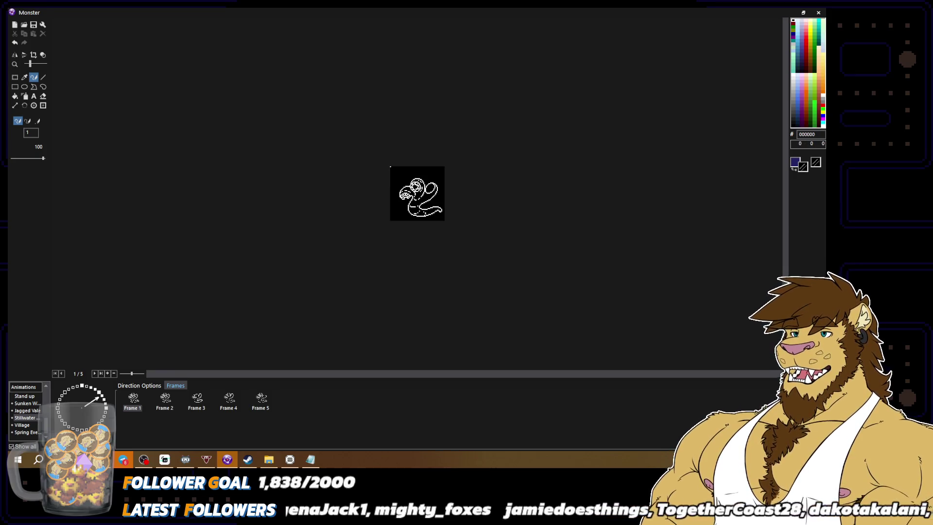
pyautogui.scroll(2, 522, 290)
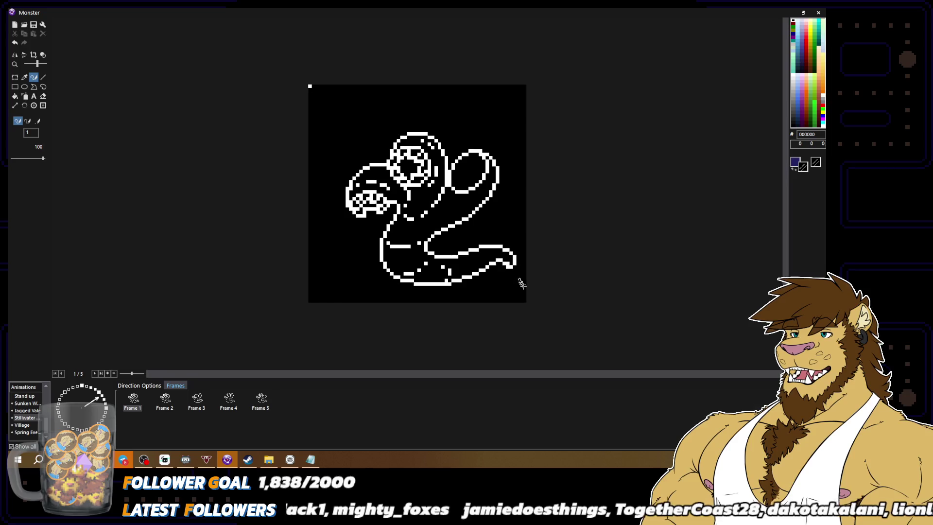
pyautogui.keyDown('alt'); pyautogui.rightClick(499, 256); pyautogui.keyUp('alt')
pyautogui.moveTo(486, 258); pyautogui.dragTo(469, 273)
pyautogui.keyDown('alt'); pyautogui.rightClick(461, 275); pyautogui.keyUp('alt')
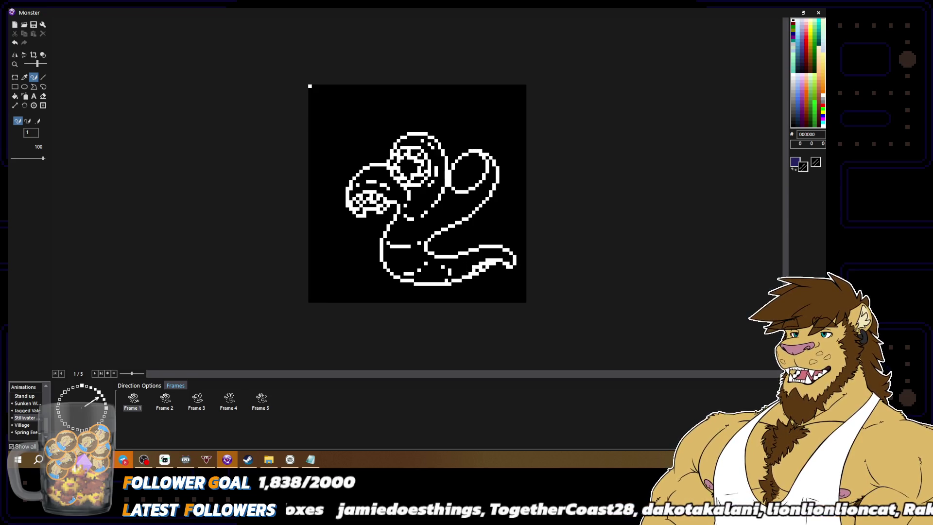
pyautogui.keyDown('alt'); pyautogui.rightClick(476, 266); pyautogui.keyUp('alt')
pyautogui.keyDown('alt'); pyautogui.rightClick(485, 276); pyautogui.keyUp('alt')
pyautogui.keyDown('alt'); pyautogui.rightClick(481, 268); pyautogui.keyUp('alt')
pyautogui.keyDown('alt'); pyautogui.rightClick(471, 275); pyautogui.keyUp('alt')
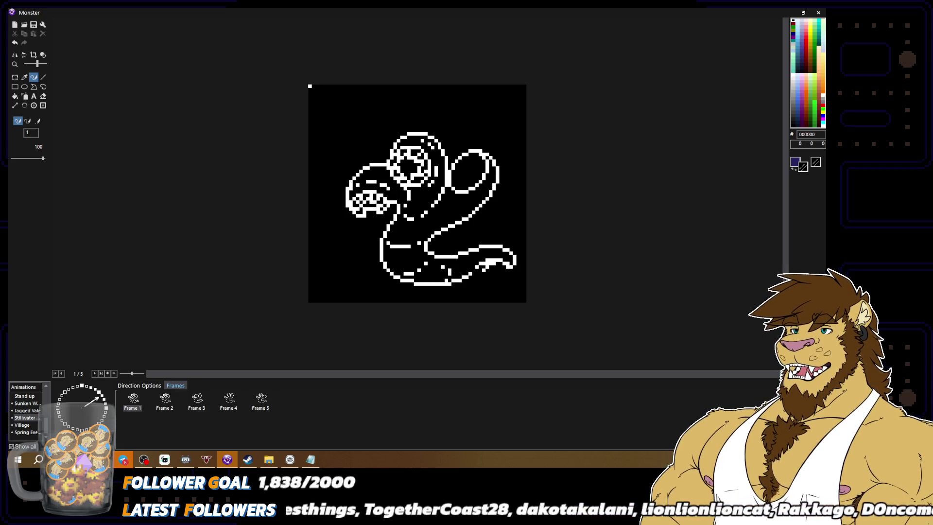
pyautogui.moveTo(486, 265); pyautogui.dragTo(501, 263)
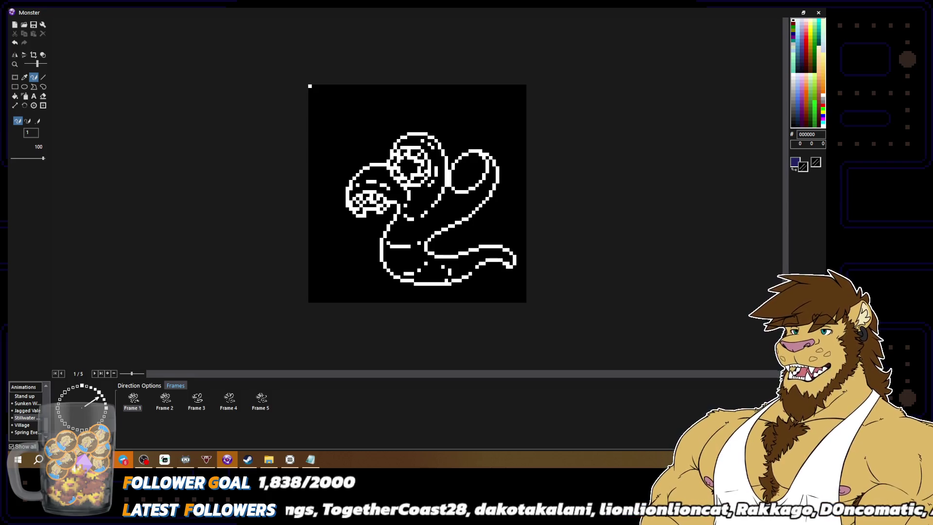
pyautogui.keyDown('alt'); pyautogui.rightClick(479, 271); pyautogui.keyUp('alt')
pyautogui.scroll(-2, 480, 270)
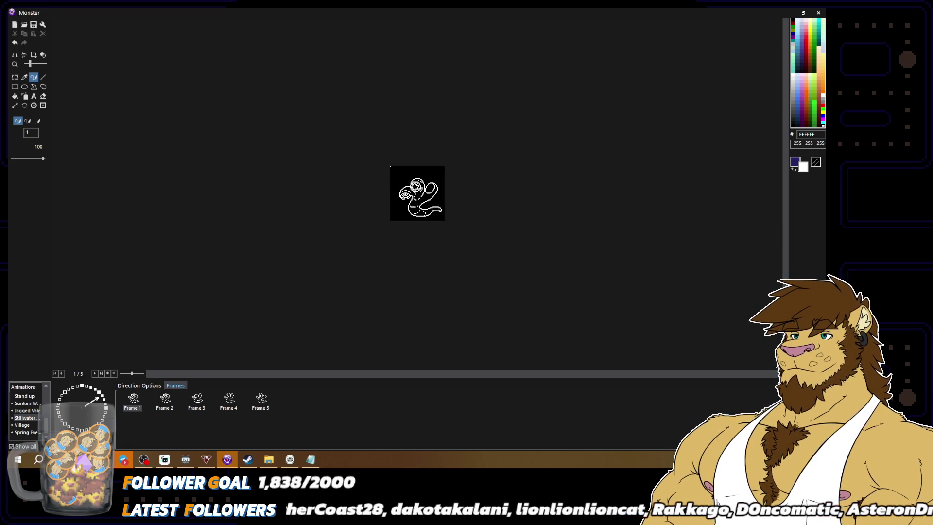
pyautogui.scroll(2, 530, 298)
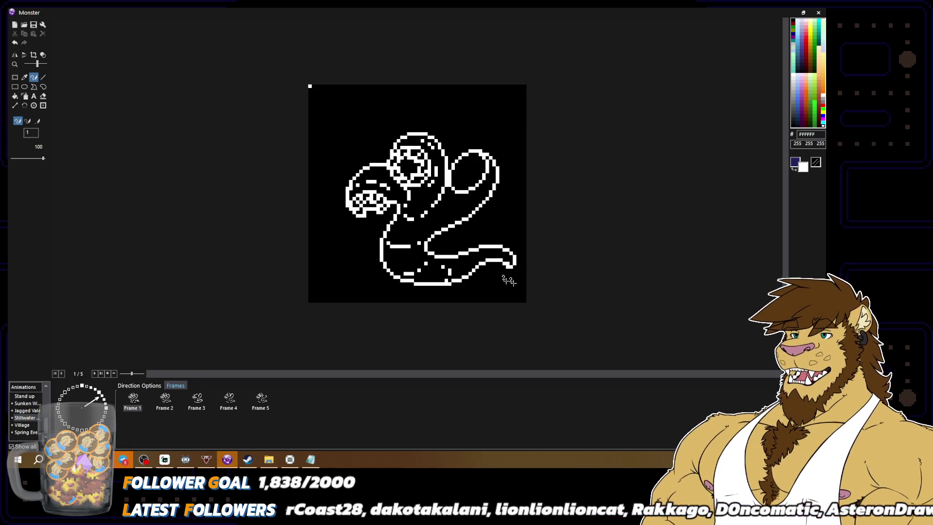
pyautogui.keyDown('alt'); pyautogui.rightClick(477, 247); pyautogui.keyUp('alt')
pyautogui.keyDown('alt'); pyautogui.rightClick(481, 248); pyautogui.keyUp('alt')
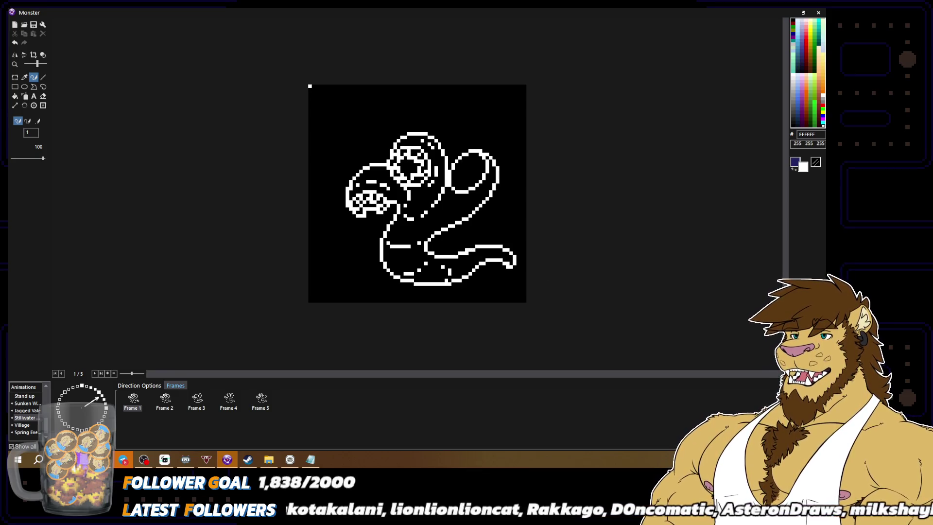
pyautogui.keyDown('alt'); pyautogui.rightClick(476, 250); pyautogui.keyUp('alt')
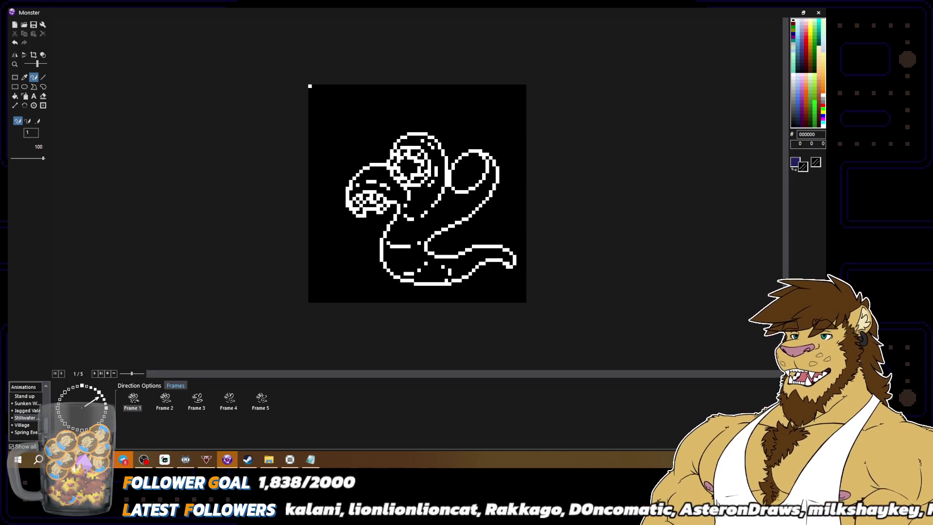
pyautogui.scroll(-2, 540, 278)
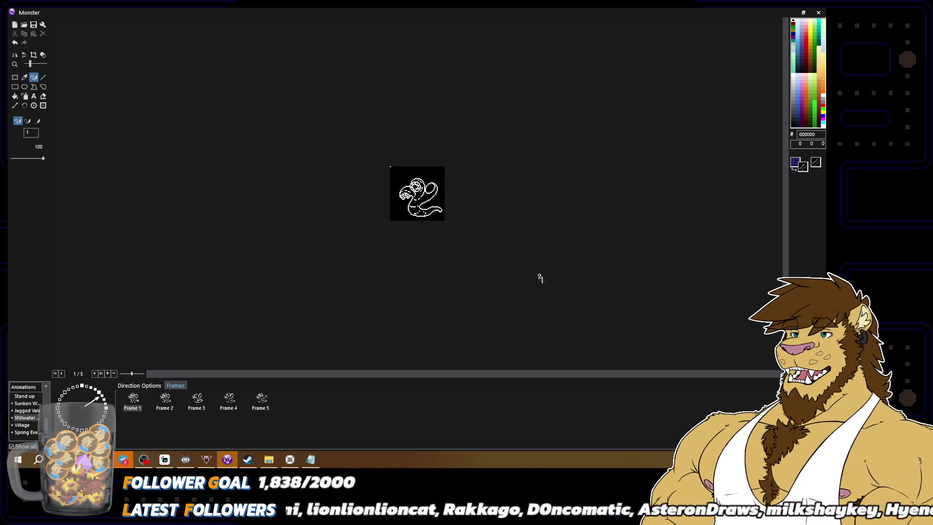
pyautogui.scroll(2, 508, 263)
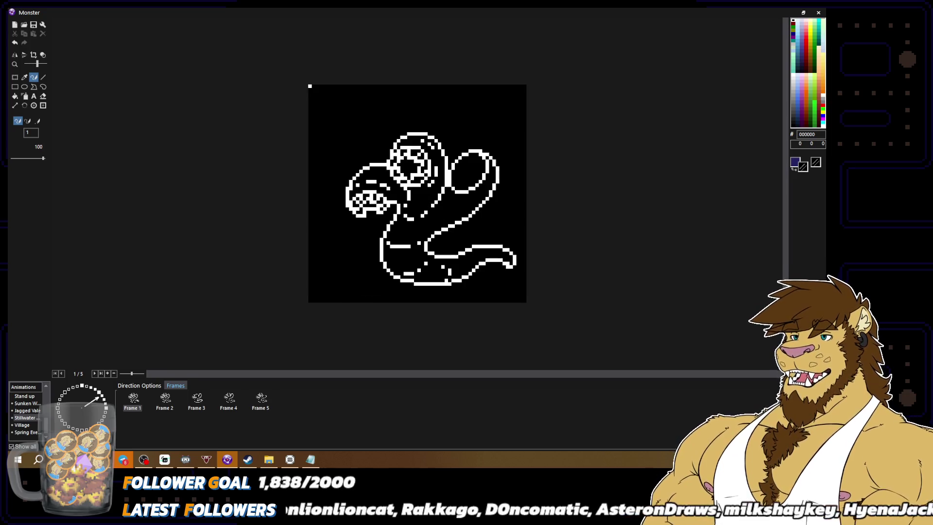
pyautogui.keyDown('alt'); pyautogui.rightClick(512, 265); pyautogui.keyUp('alt')
pyautogui.keyDown('alt'); pyautogui.rightClick(507, 266); pyautogui.keyUp('alt')
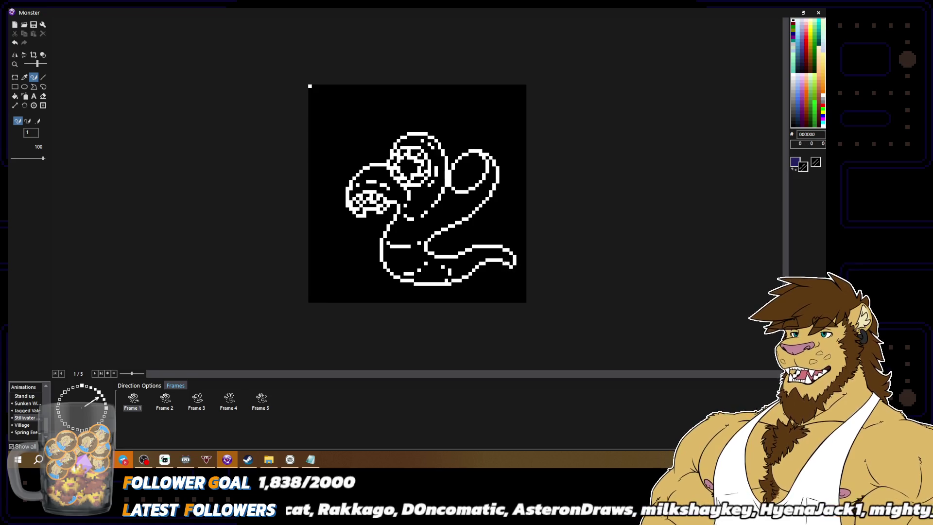
pyautogui.scroll(-2, 525, 283)
pyautogui.scroll(2, 530, 297)
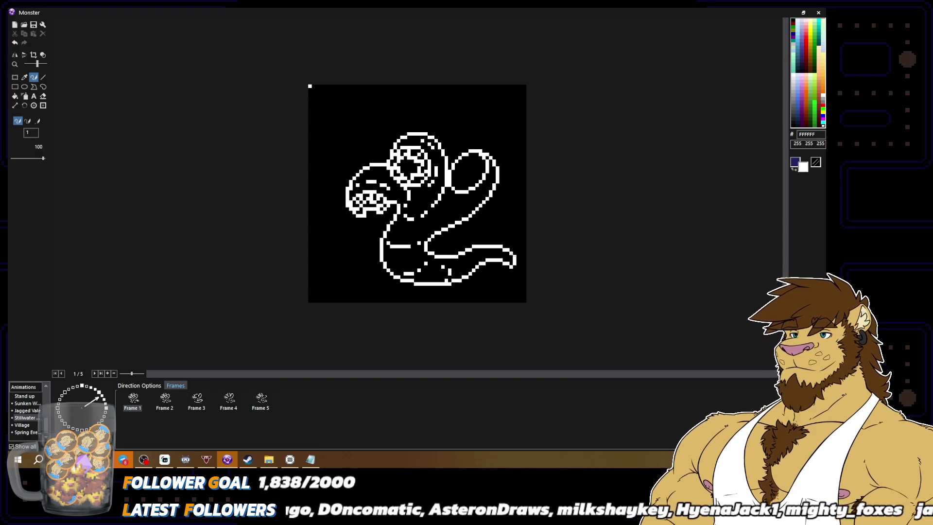
pyautogui.scroll(-1, 546, 262)
pyautogui.scroll(-1, 555, 277)
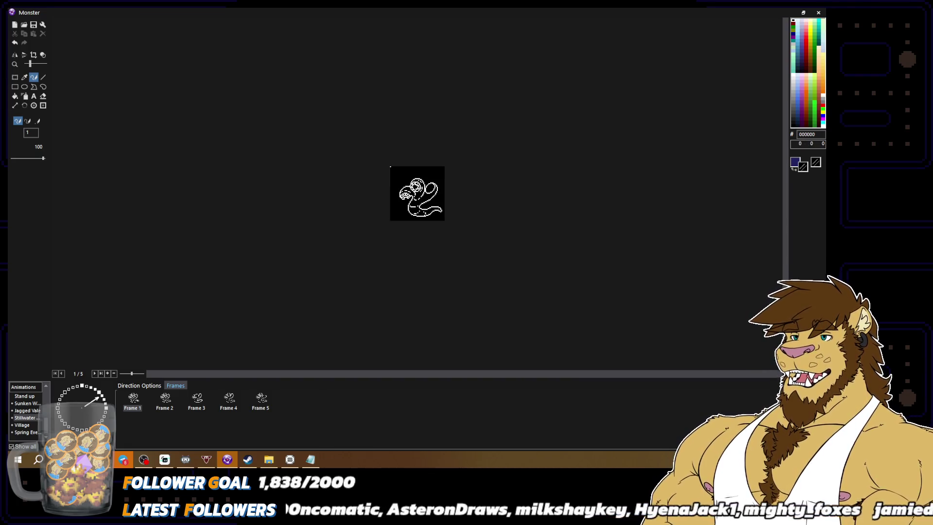
pyautogui.scroll(2, 554, 277)
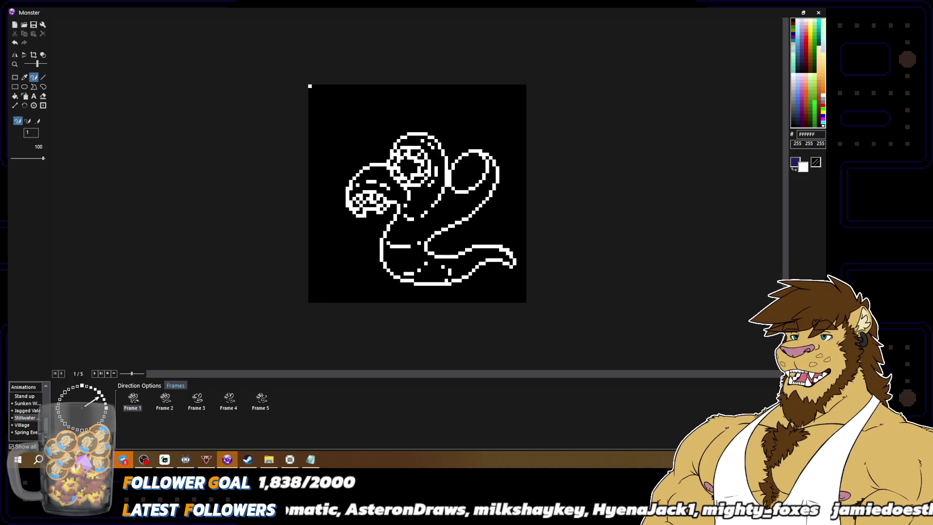
pyautogui.scroll(-2, 417, 194)
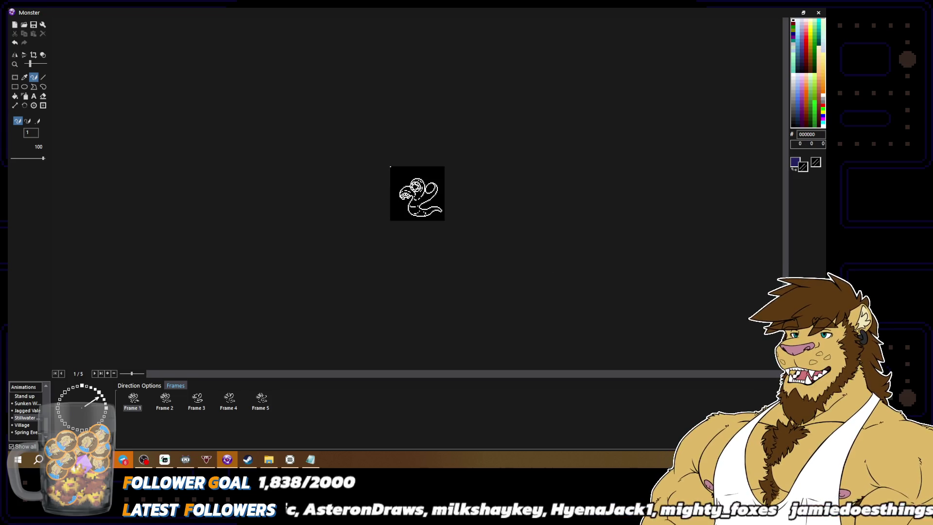
pyautogui.scroll(2, 417, 193)
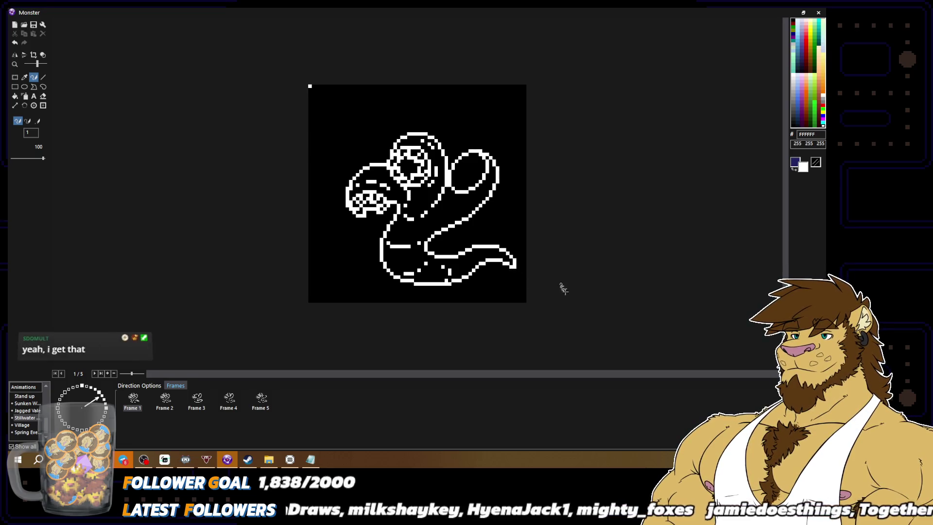
pyautogui.scroll(-2, 554, 279)
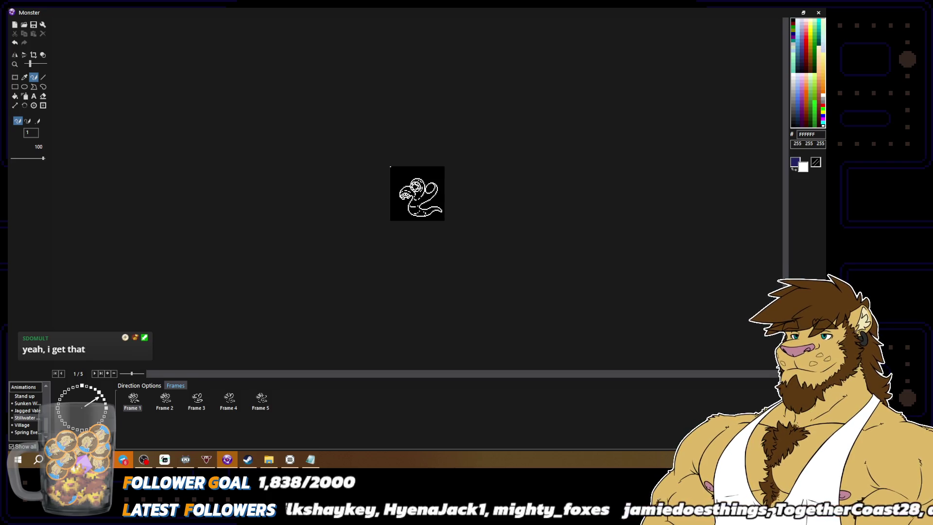
pyautogui.scroll(2, 417, 193)
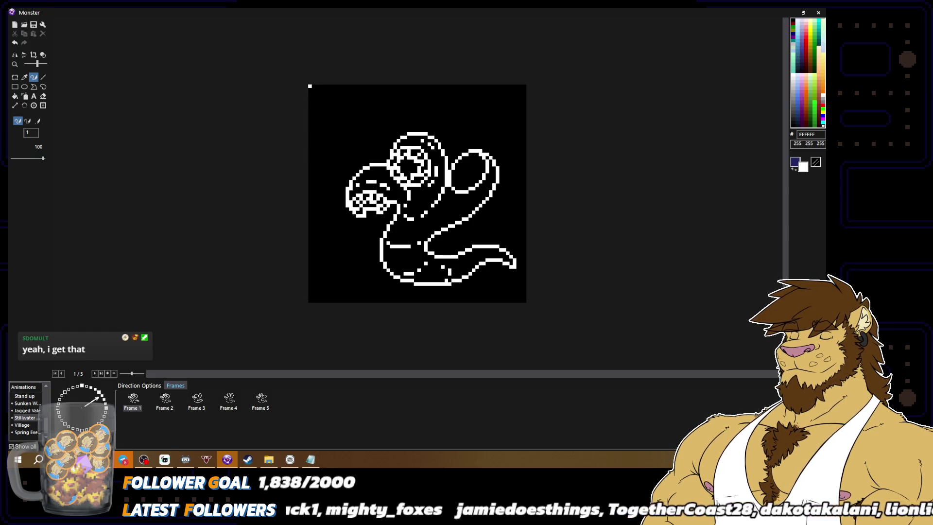
pyautogui.moveTo(470, 146); pyautogui.dragTo(463, 152)
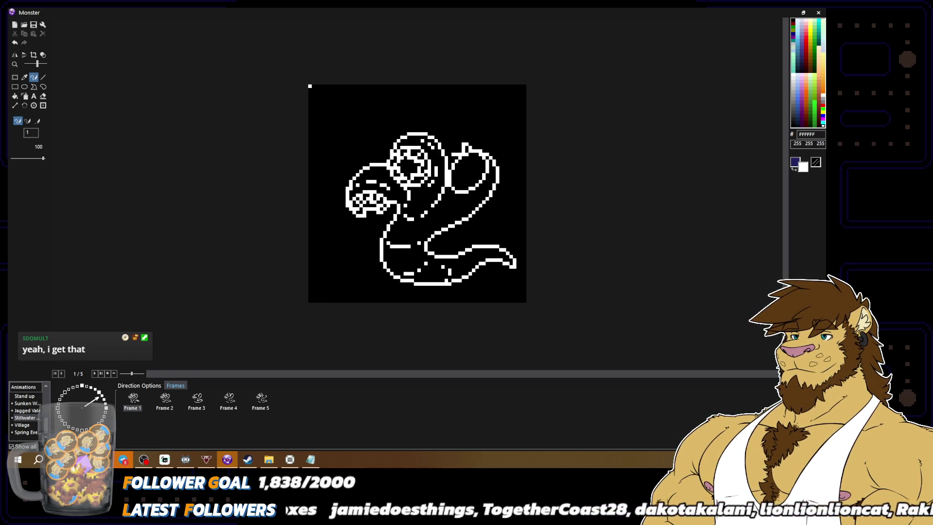
# Step: Place white pixels forming the pointed tip of the spike above the rear head lobe
pyautogui.keyDown('alt'); pyautogui.click(459, 157); pyautogui.keyUp('alt')
pyautogui.keyDown('alt'); pyautogui.click(463, 153); pyautogui.keyUp('alt')
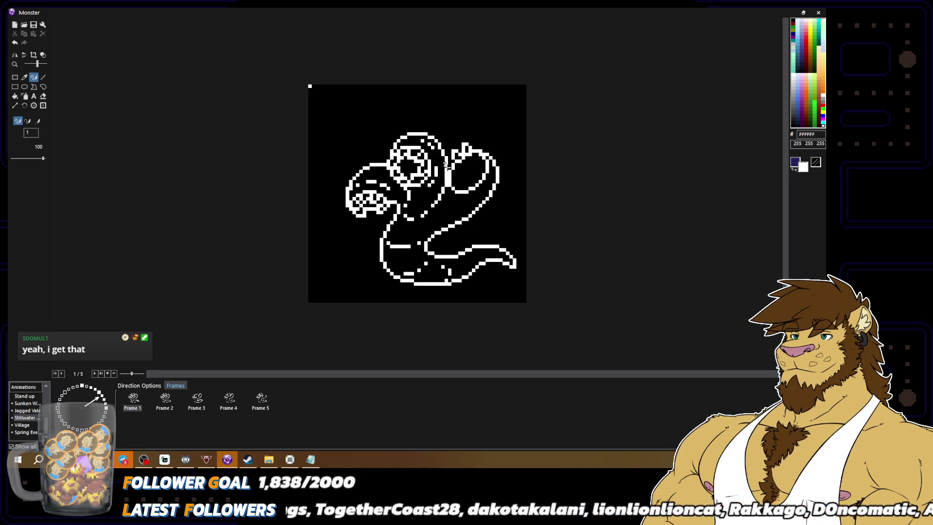
pyautogui.keyDown('alt'); pyautogui.click(450, 166); pyautogui.keyUp('alt')
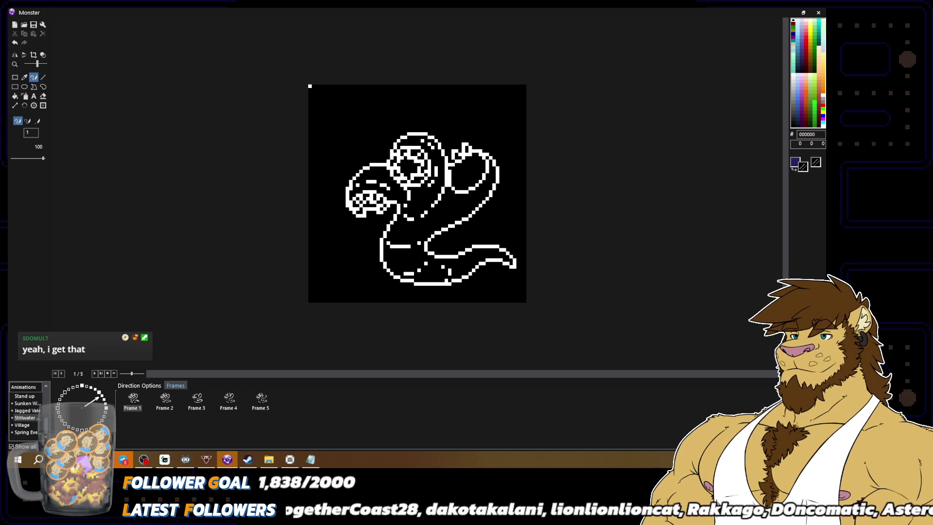
pyautogui.keyDown('alt'); pyautogui.click(448, 167); pyautogui.keyUp('alt')
pyautogui.keyDown('alt'); pyautogui.click(447, 161); pyautogui.keyUp('alt')
pyautogui.keyDown('alt'); pyautogui.click(449, 169); pyautogui.keyUp('alt')
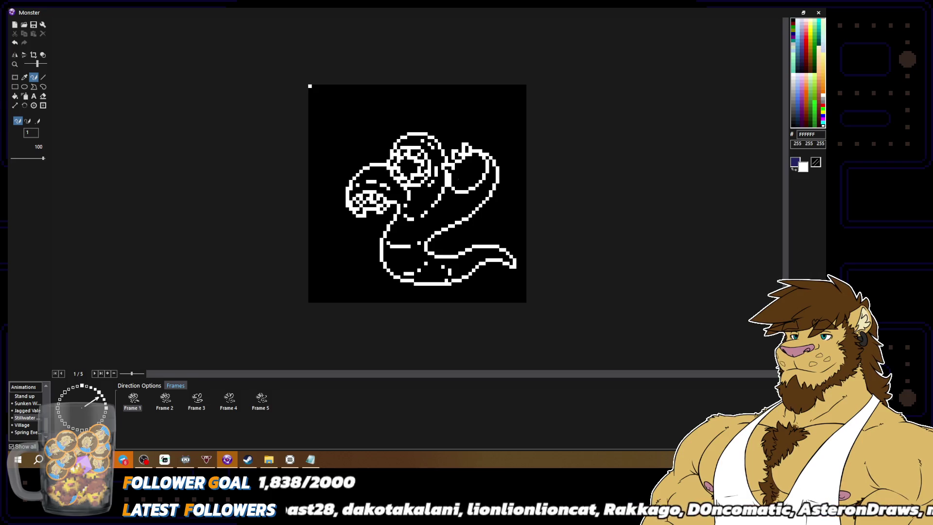
# Step: Fill in the spike's base where it meets the rear lobe, swapping white and black with X
pyautogui.keyDown('alt'); pyautogui.click(450, 176); pyautogui.keyUp('alt')
pyautogui.keyDown('alt'); pyautogui.click(455, 175); pyautogui.keyUp('alt')
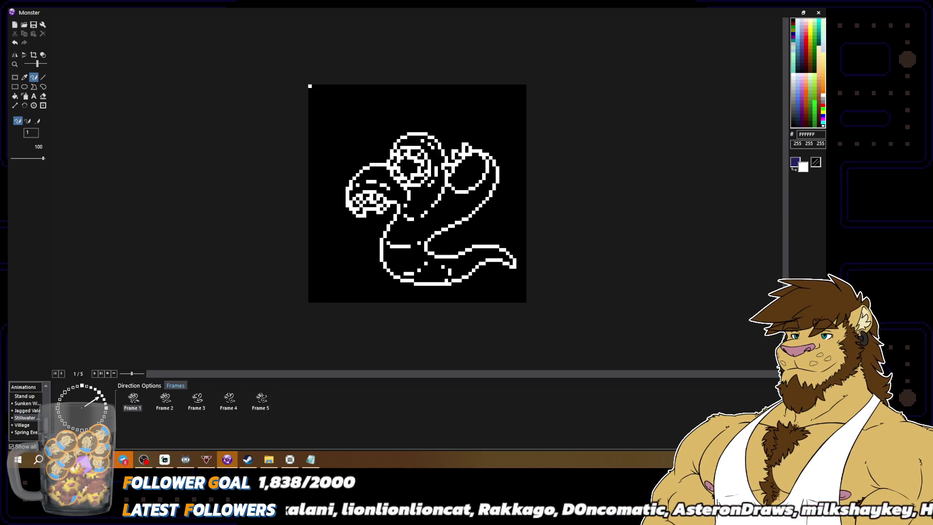
pyautogui.keyDown('alt'); pyautogui.click(447, 183); pyautogui.keyUp('alt')
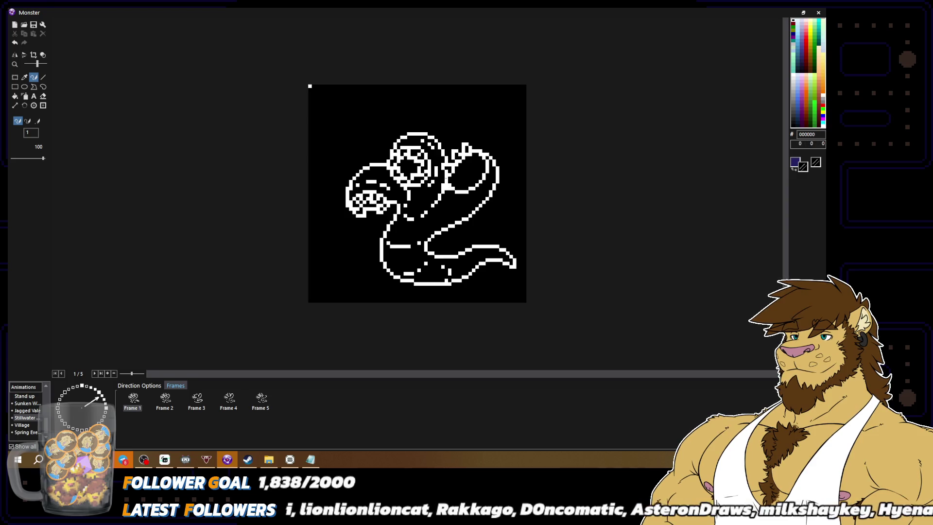
pyautogui.press('x')
pyautogui.press('x')
pyautogui.press('x')
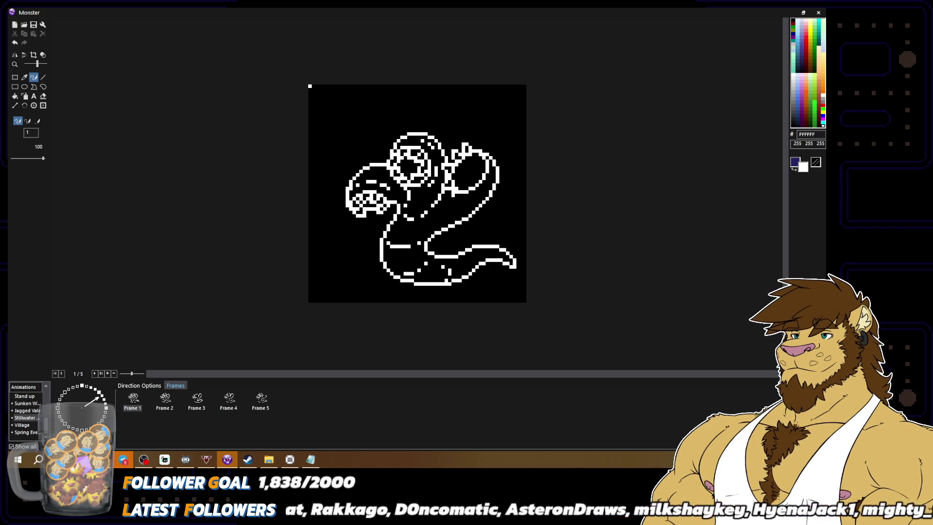
pyautogui.press('x')
pyautogui.press('x')
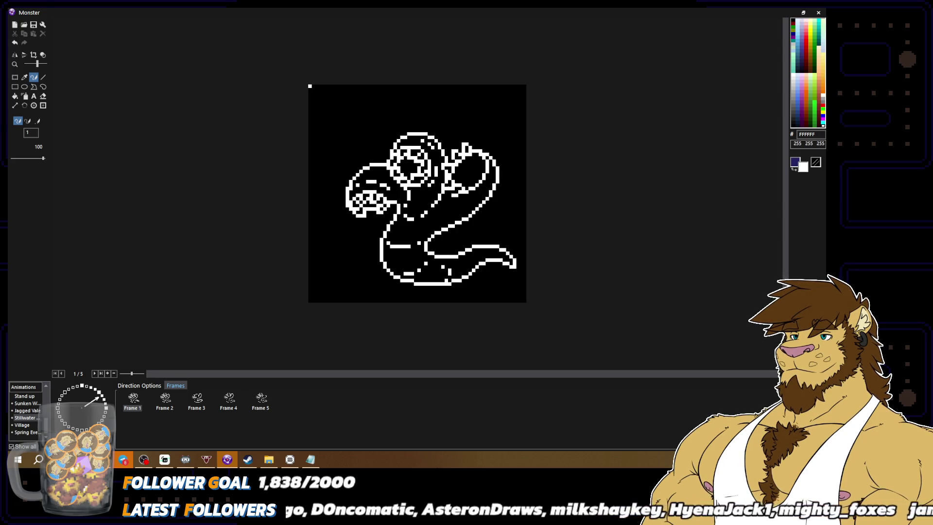
pyautogui.scroll(-1, 454, 191)
pyautogui.scroll(-1, 417, 194)
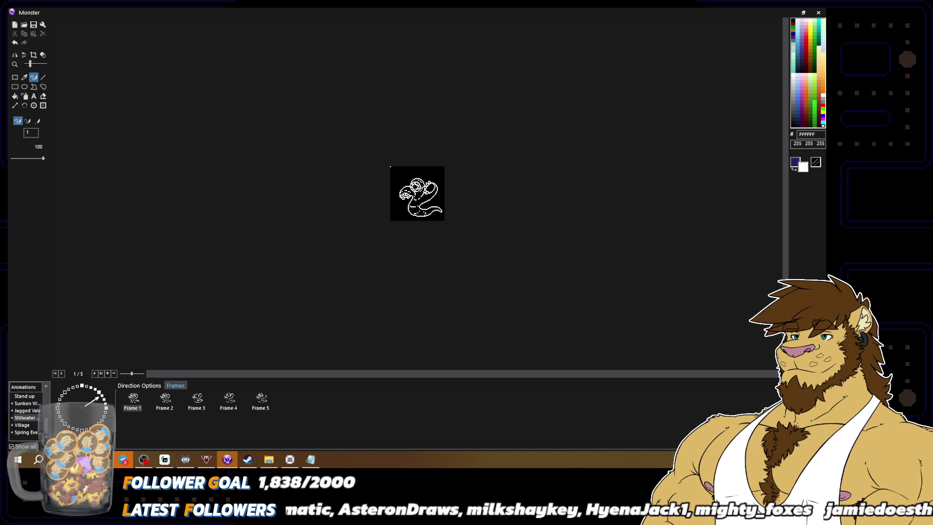
pyautogui.scroll(3, 504, 209)
pyautogui.rightClick(534, 112)
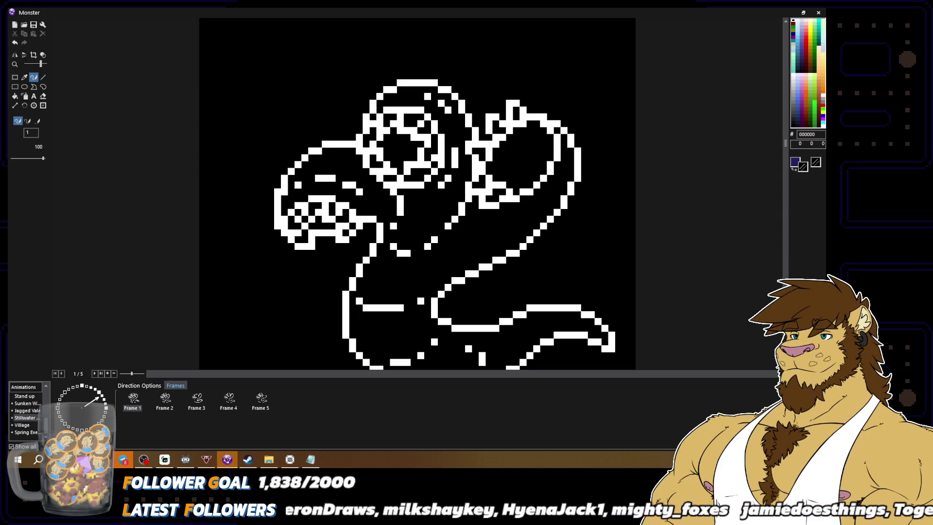
pyautogui.scroll(-1, 543, 105)
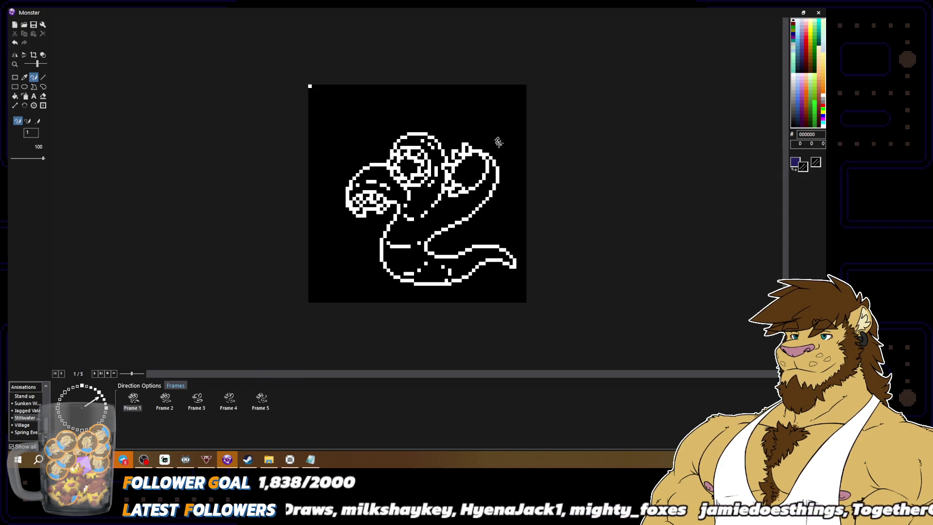
pyautogui.rightClick(477, 145)
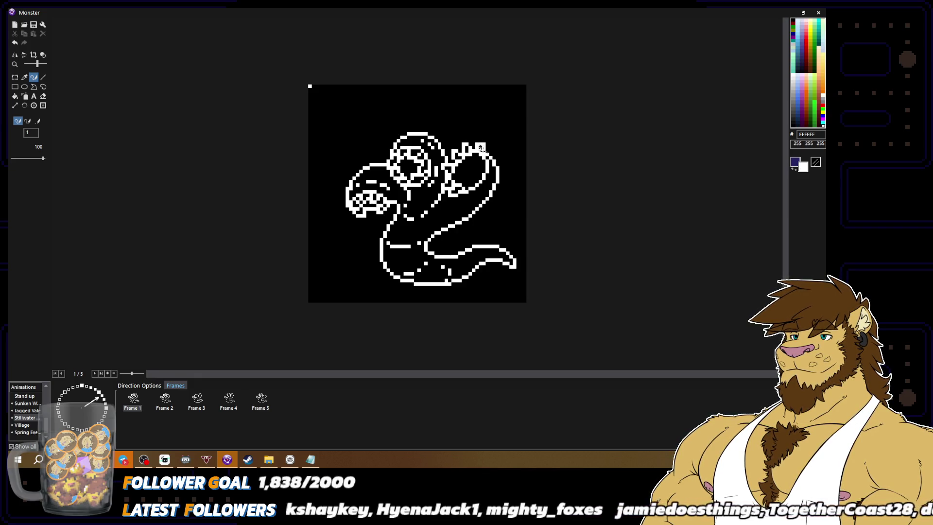
pyautogui.rightClick(477, 147)
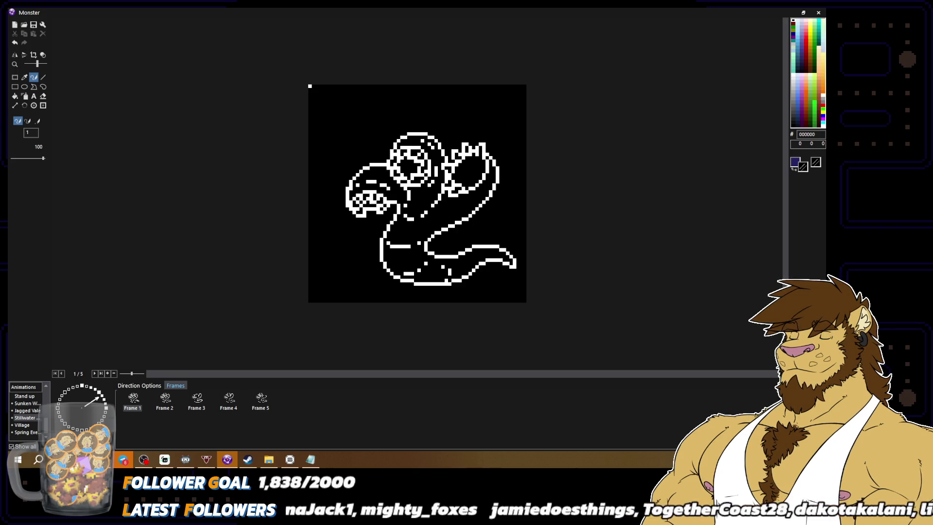
pyautogui.rightClick(478, 154)
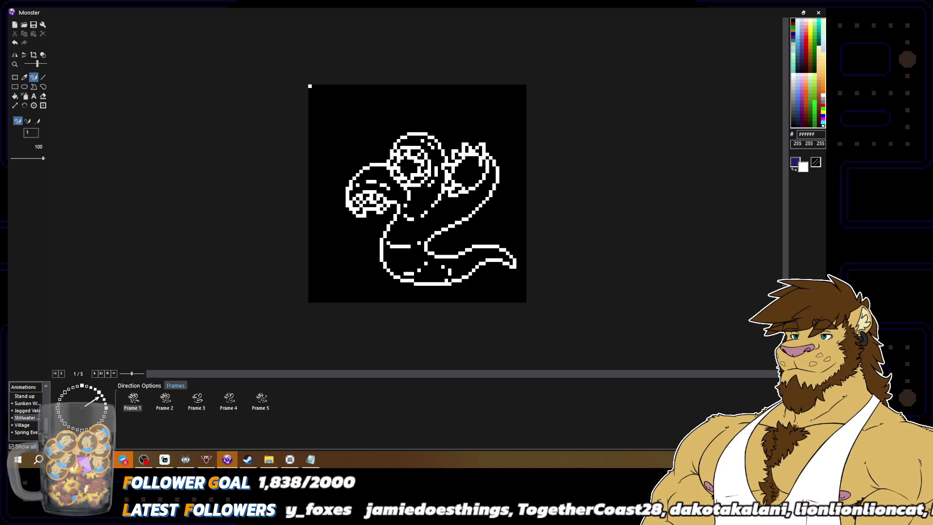
pyautogui.rightClick(484, 157)
pyautogui.rightClick(485, 158)
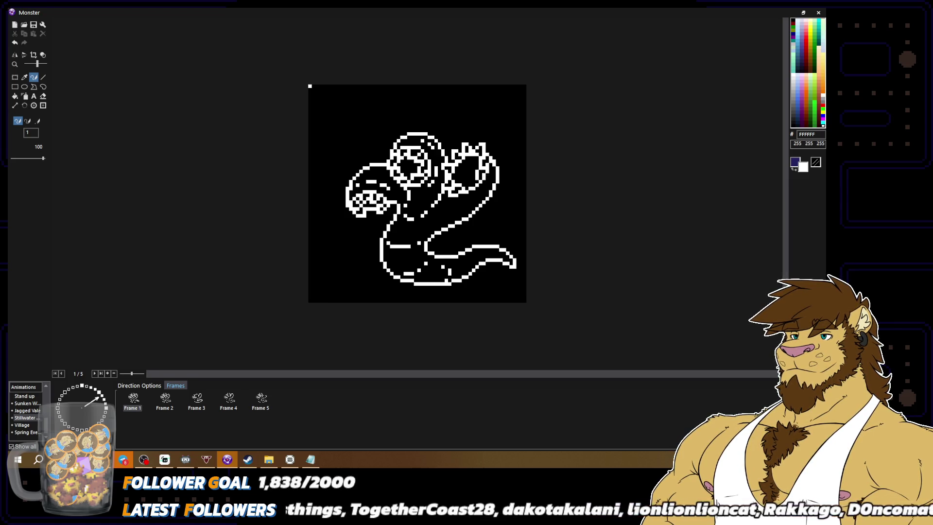
pyautogui.rightClick(469, 172)
pyautogui.rightClick(469, 173)
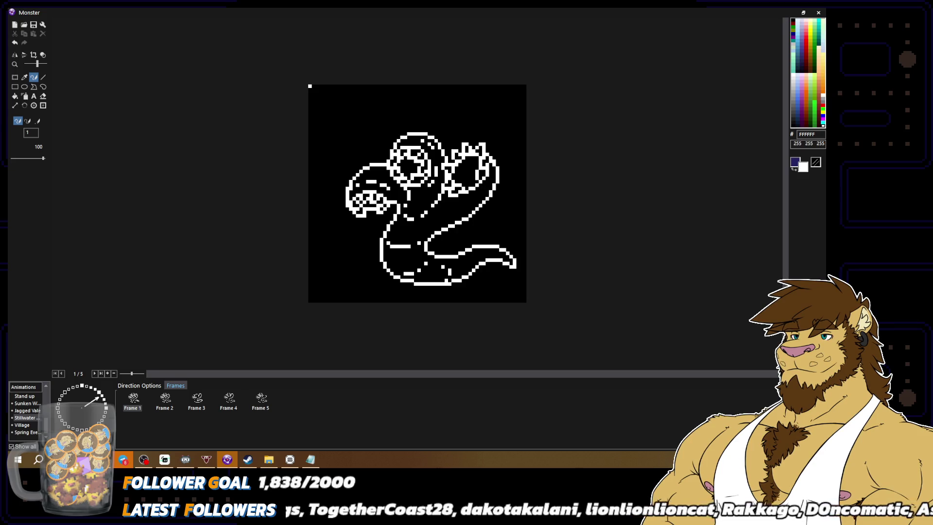
pyautogui.rightClick(465, 177)
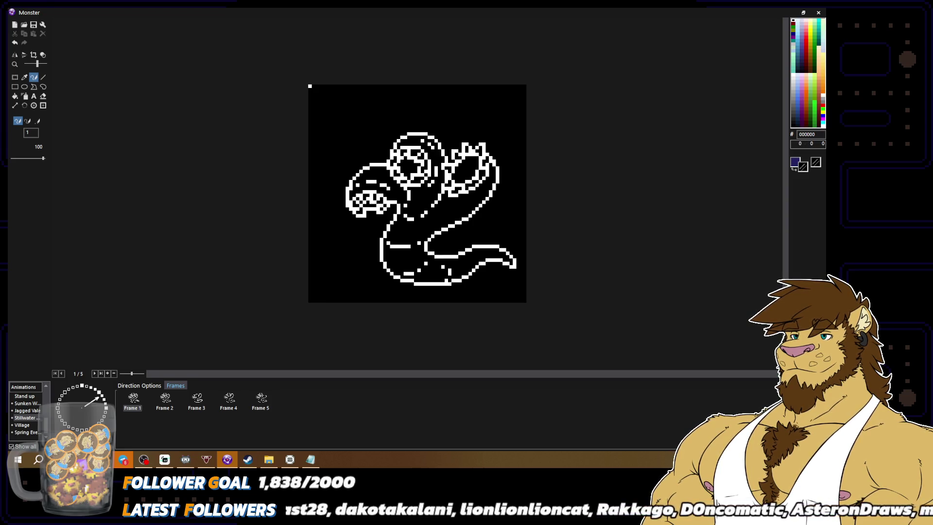
pyautogui.hotkey('ctrl', 'z')
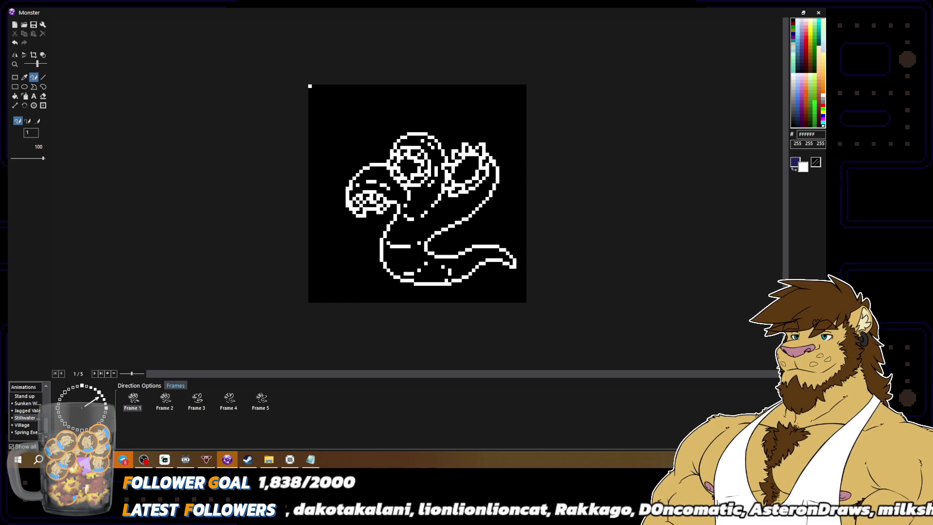
pyautogui.hotkey('ctrl', 'y')
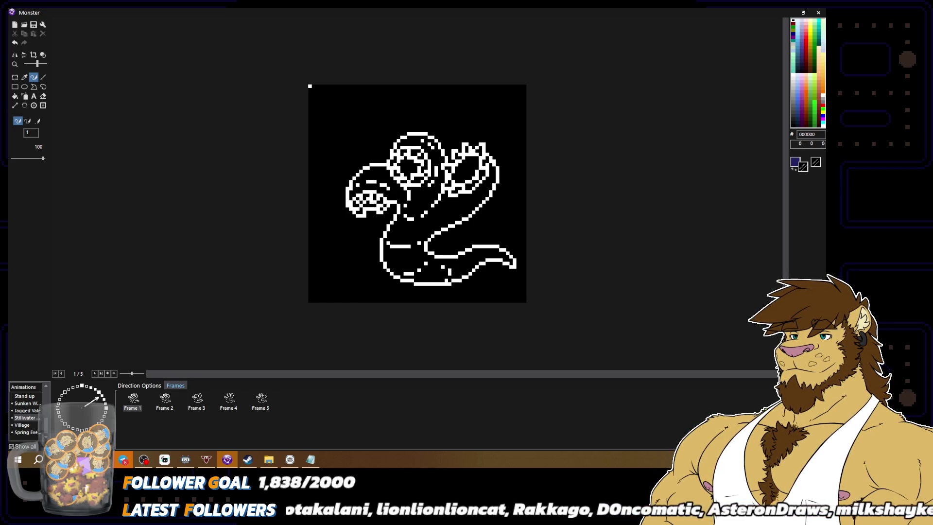
pyautogui.scroll(-2, 466, 185)
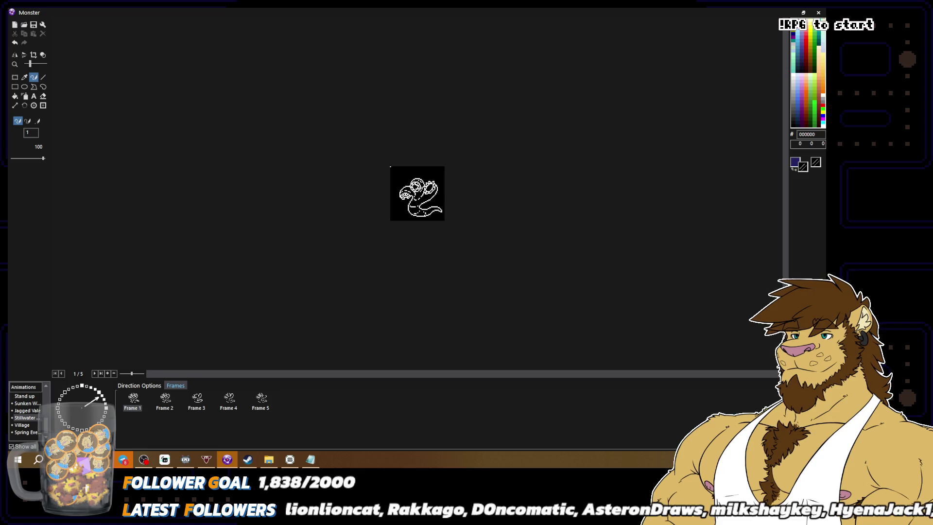
pyautogui.scroll(2, 474, 181)
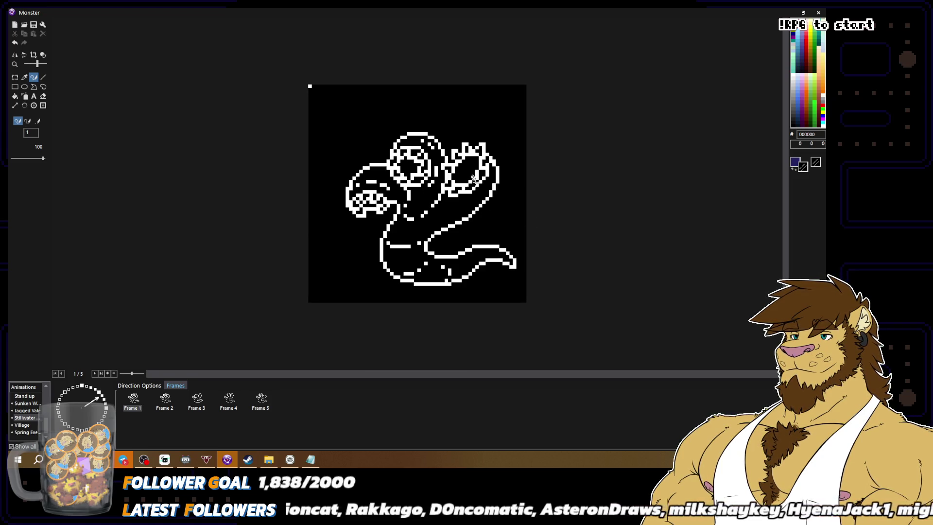
pyautogui.rightClick(471, 163)
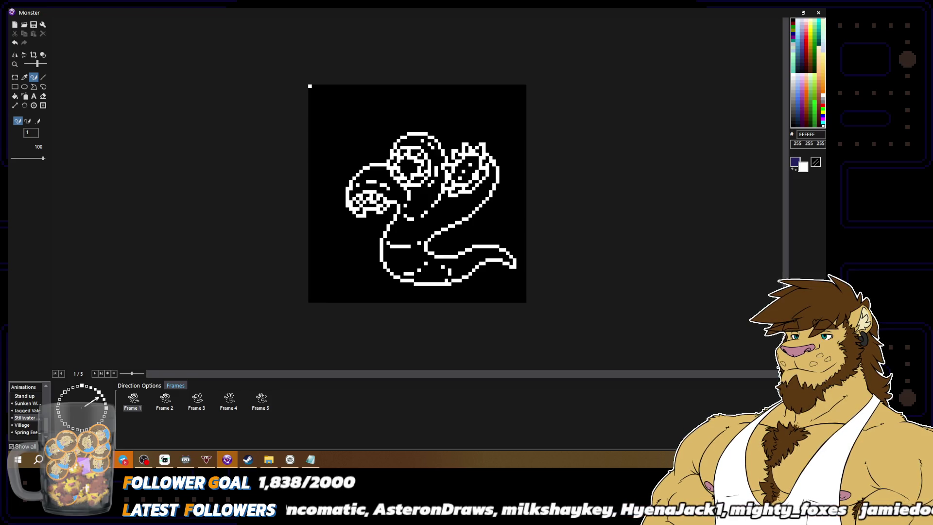
pyautogui.scroll(-1, 559, 207)
pyautogui.scroll(1, 543, 204)
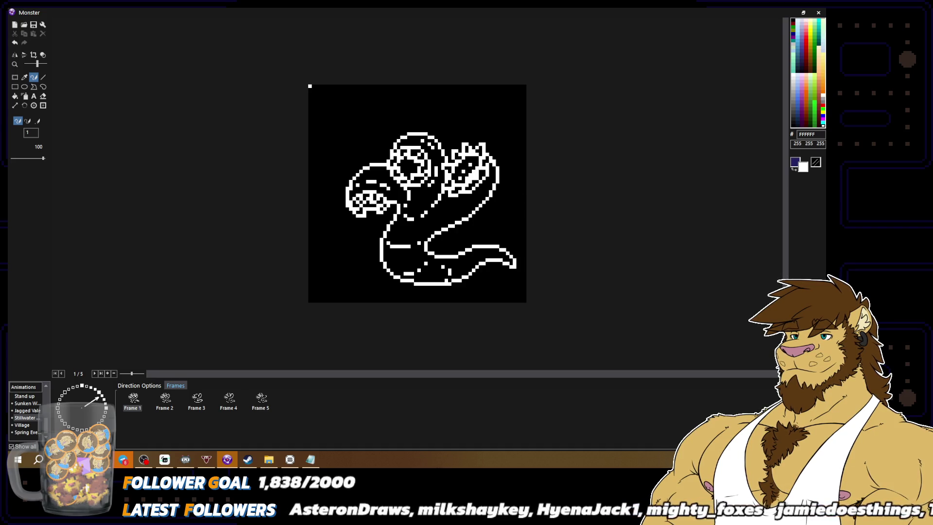
pyautogui.scroll(-2, 417, 193)
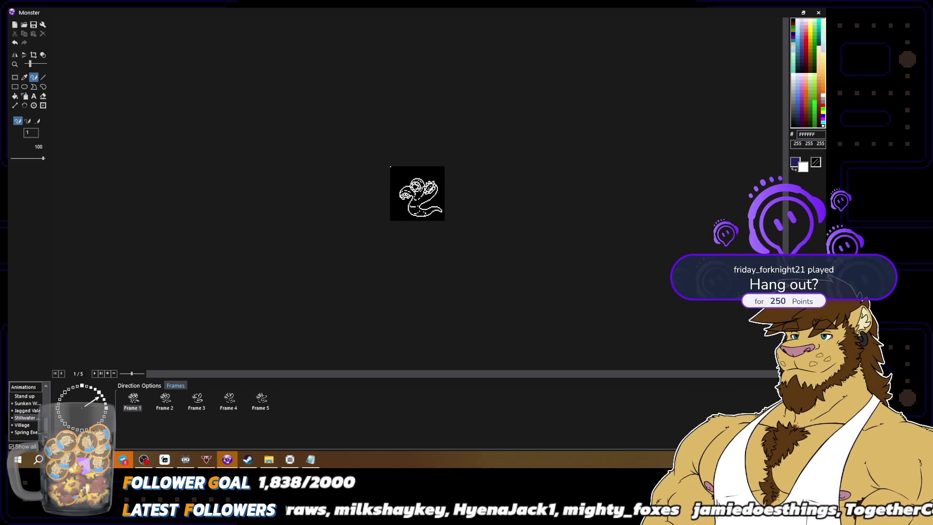
pyautogui.scroll(2, 463, 175)
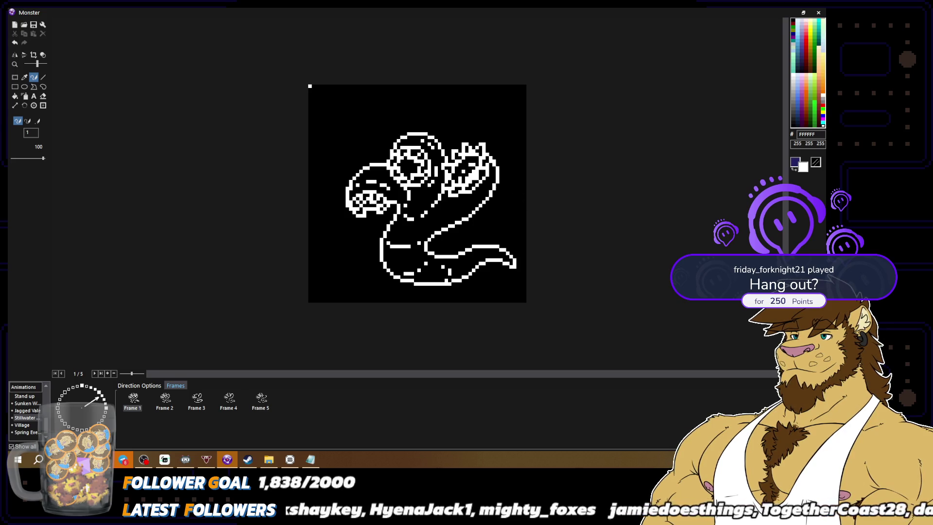
pyautogui.scroll(-2, 417, 194)
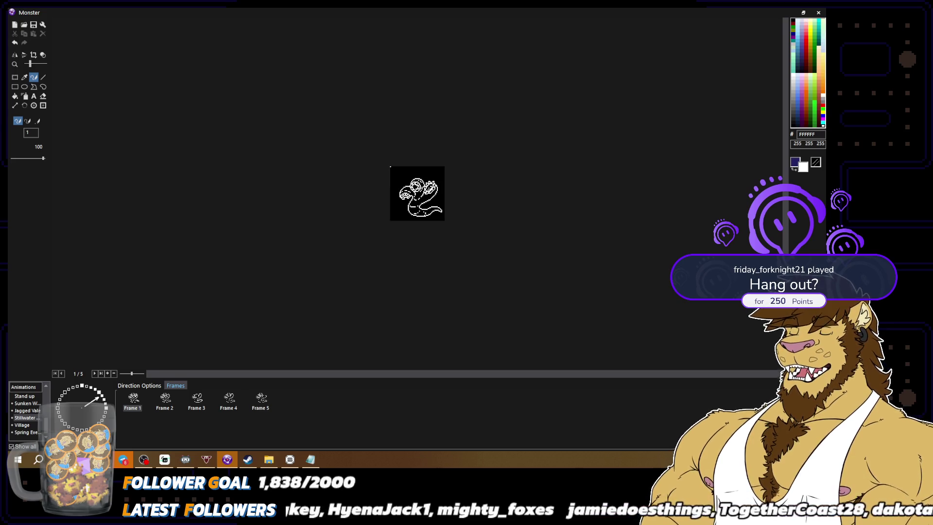
pyautogui.scroll(2, 523, 198)
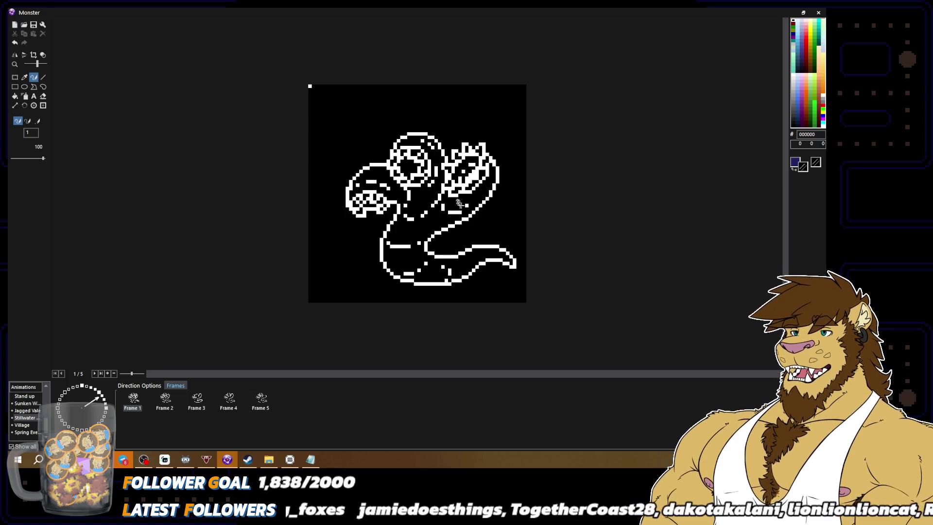
pyautogui.click(793, 21)
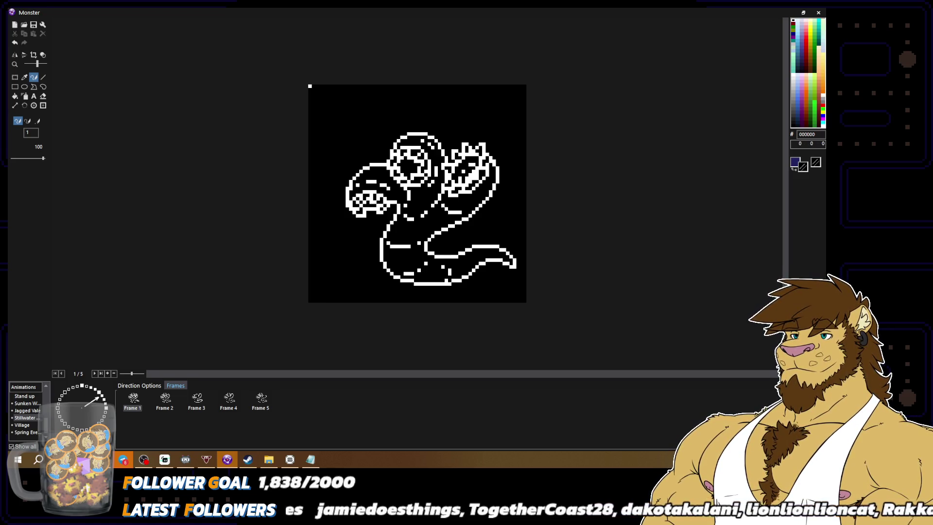
pyautogui.rightClick(462, 209)
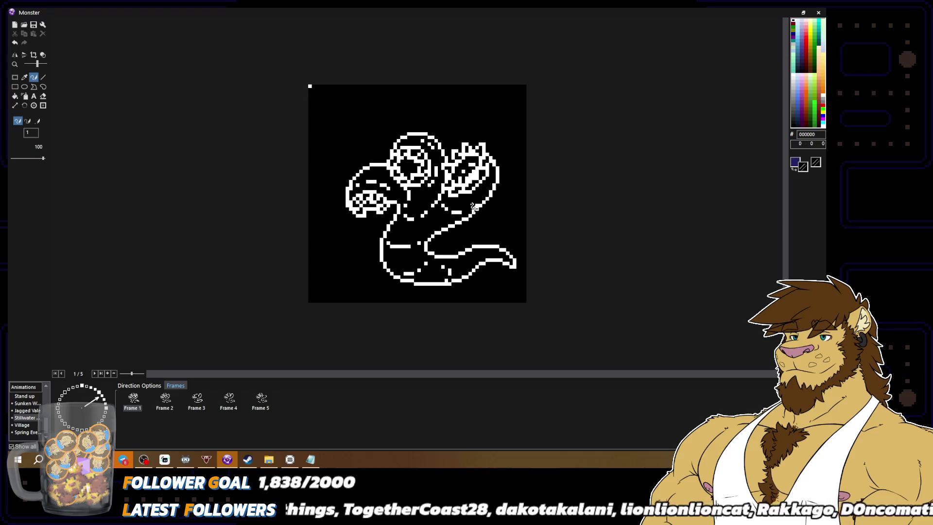
pyautogui.scroll(-2, 471, 208)
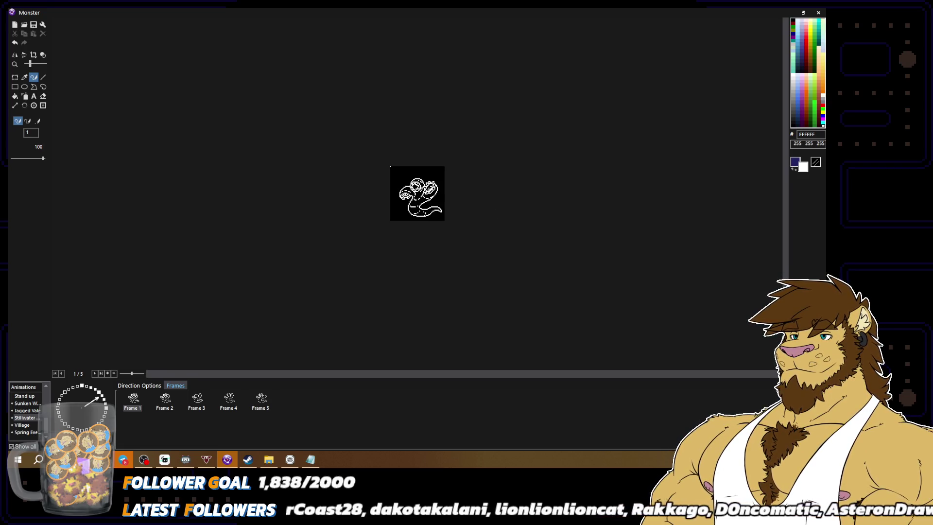
pyautogui.scroll(2, 417, 193)
pyautogui.scroll(1, 457, 217)
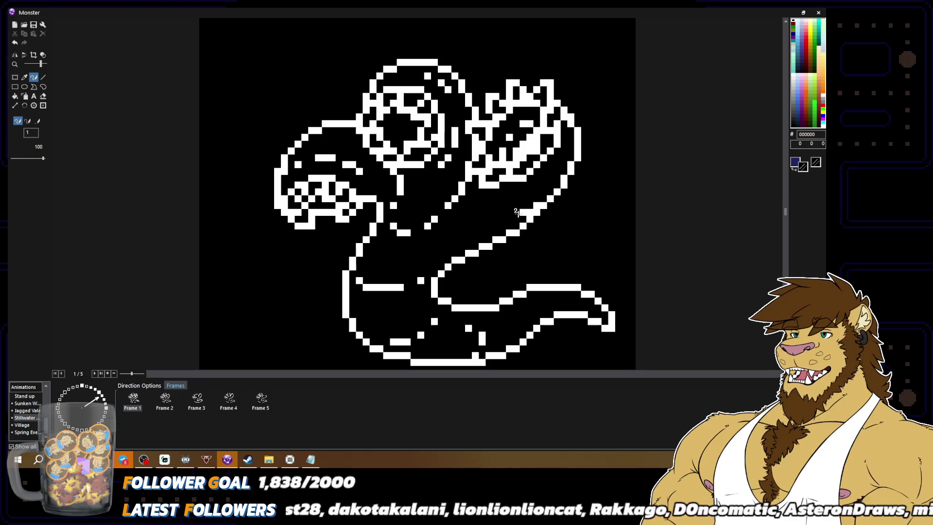
# Step: Draw a horizontal run of white pixels just under the right-hand head
pyautogui.rightClick(501, 207)
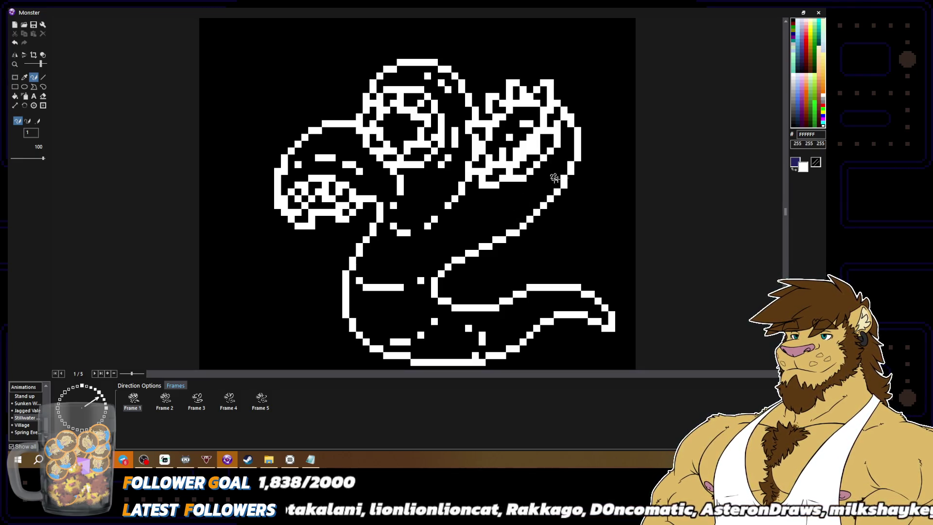
pyautogui.click(513, 195)
pyautogui.moveTo(524, 192); pyautogui.dragTo(472, 195)
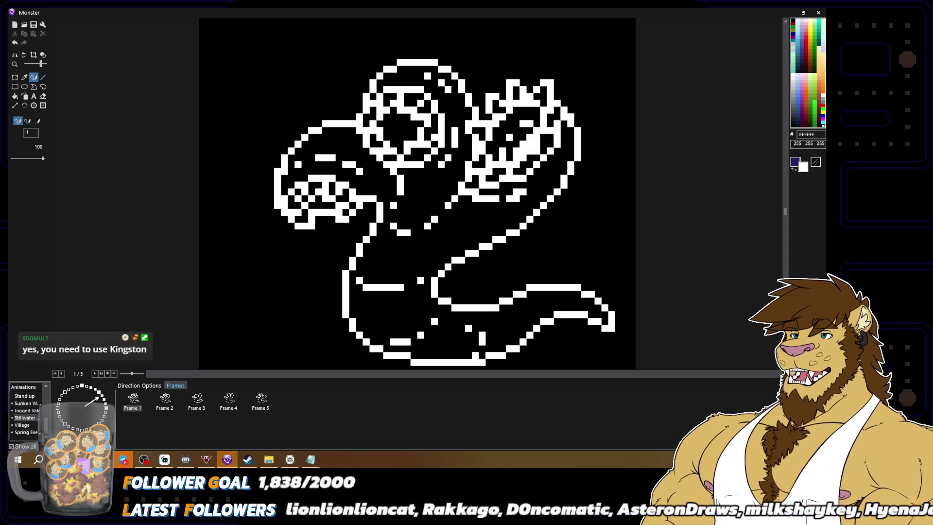
pyautogui.rightClick(501, 206)
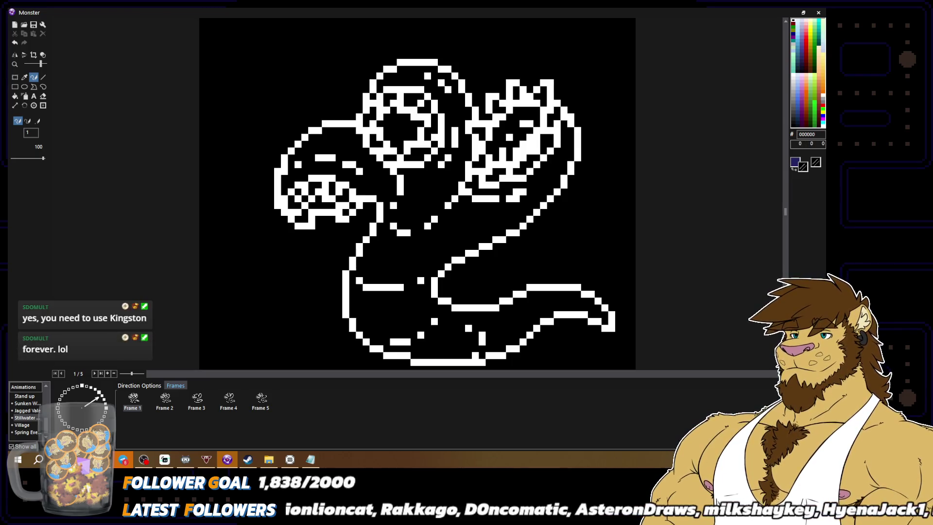
pyautogui.rightClick(508, 246)
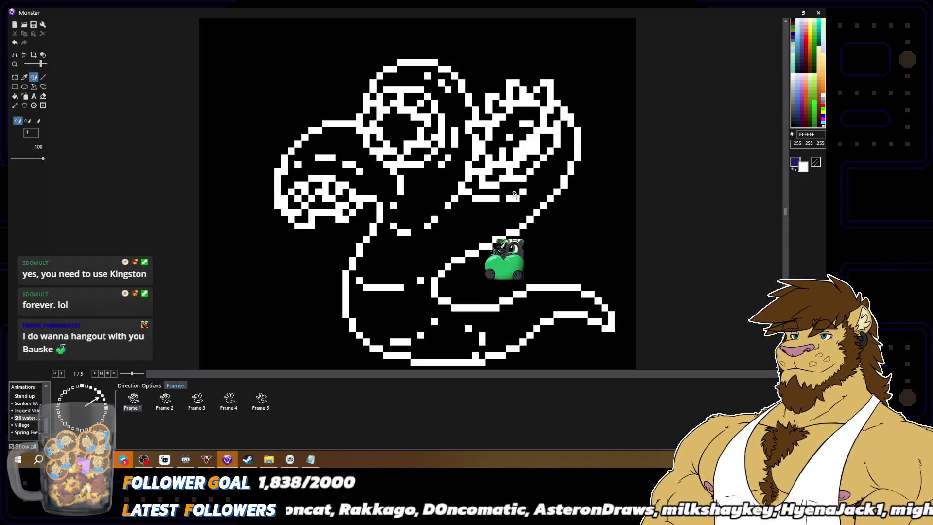
pyautogui.scroll(-1, 380, 280)
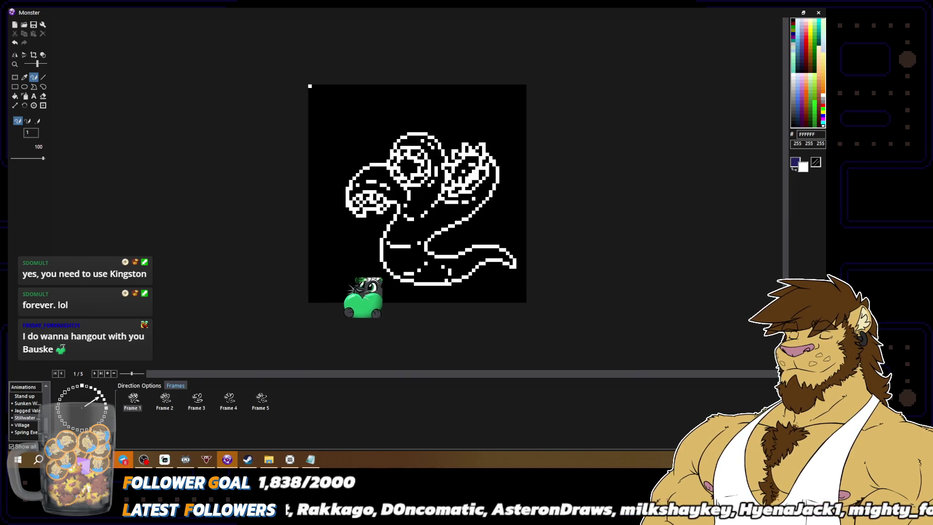
pyautogui.scroll(-1, 359, 292)
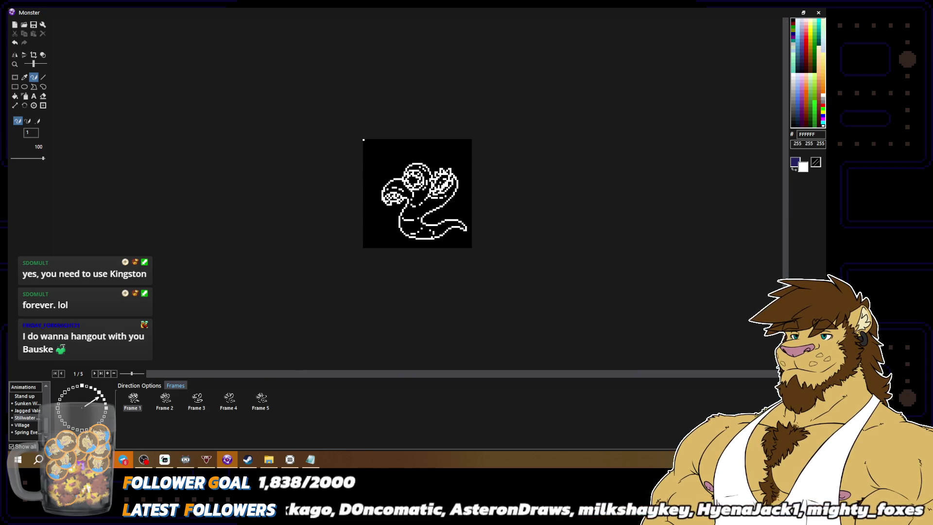
pyautogui.scroll(1, 440, 196)
pyautogui.rightClick(440, 195)
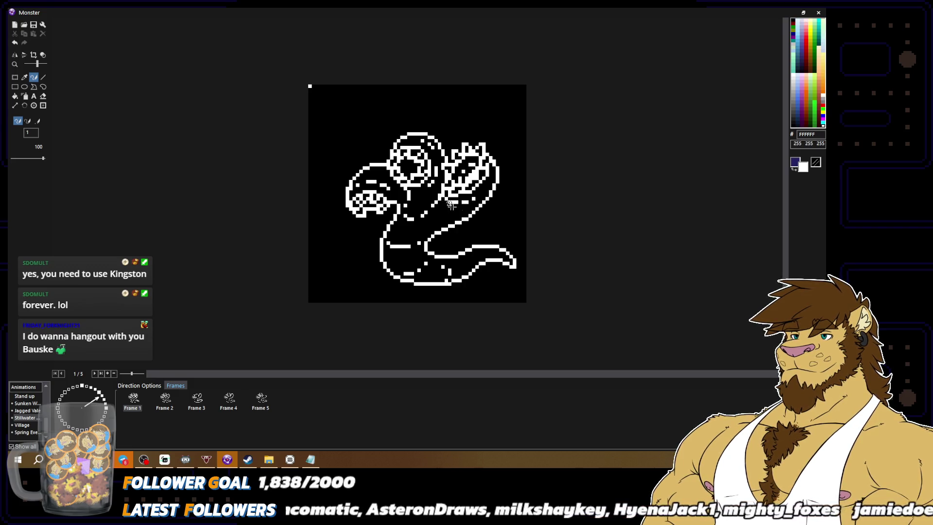
pyautogui.rightClick(455, 199)
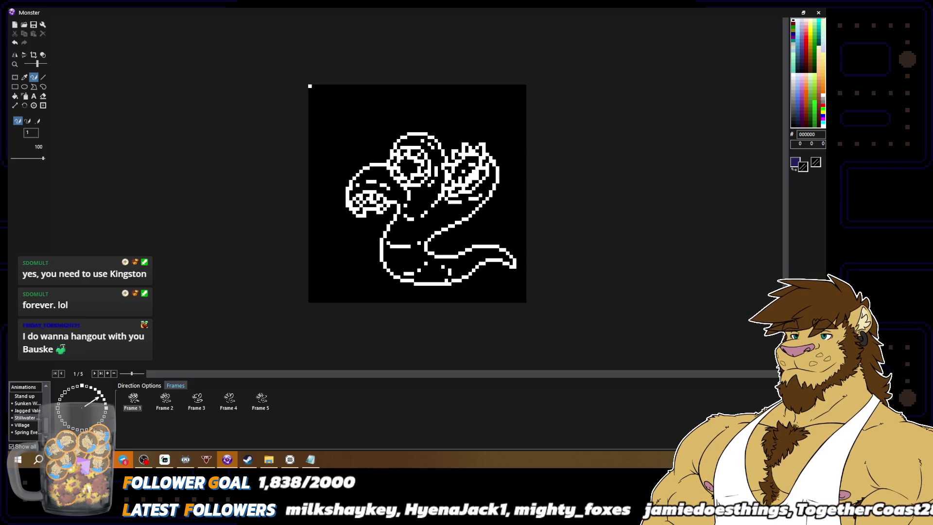
pyautogui.scroll(-1, 480, 194)
pyautogui.scroll(-1, 417, 193)
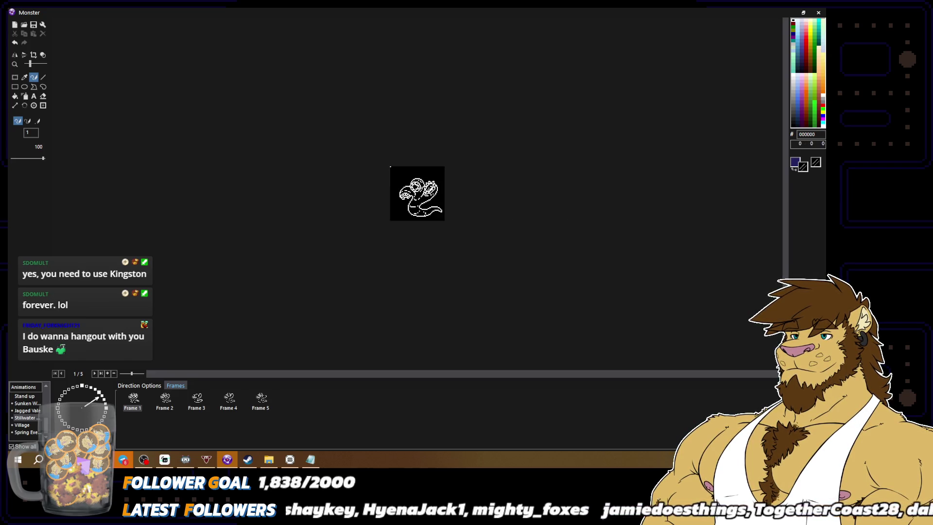
pyautogui.scroll(2, 450, 200)
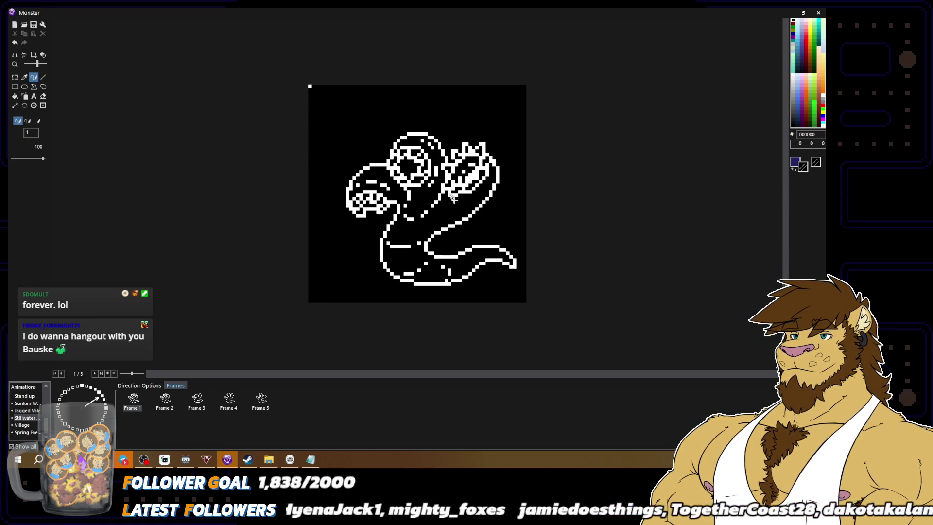
pyautogui.scroll(-2, 528, 222)
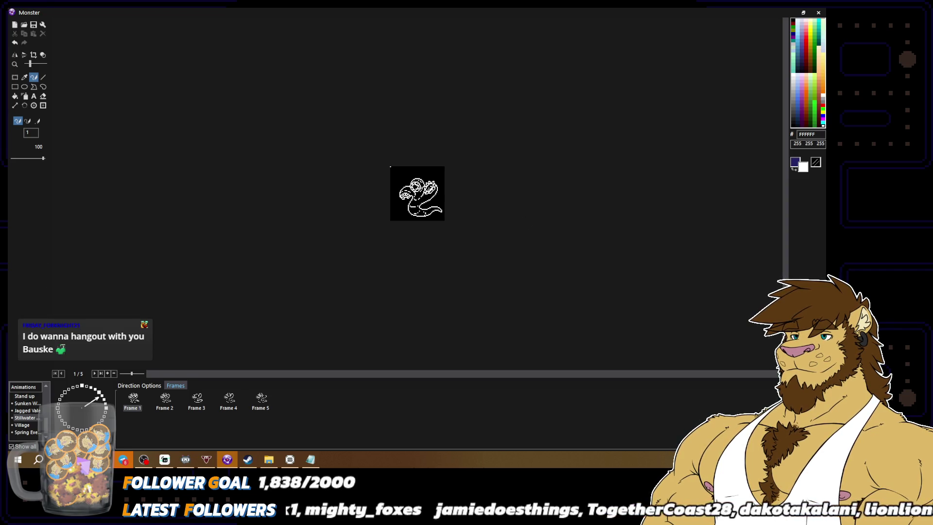
pyautogui.scroll(1, 510, 213)
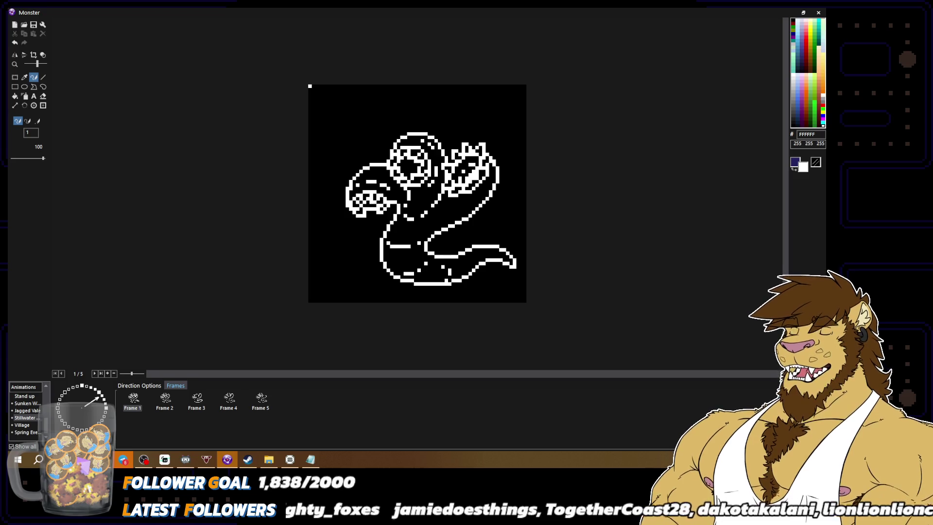
# Step: Draw a diagonal white neck line below the right head and blacken extra pixels to thin it
pyautogui.moveTo(465, 212); pyautogui.dragTo(445, 234)
pyautogui.click(794, 21)
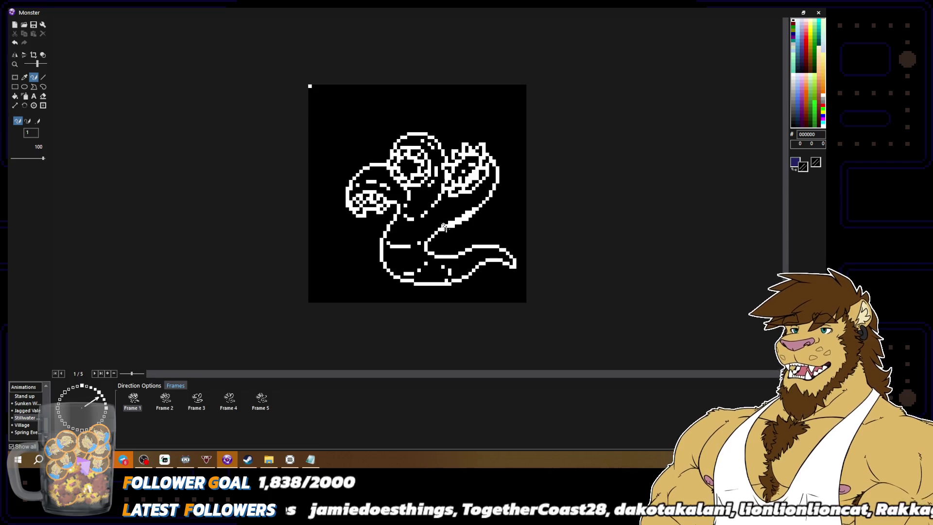
pyautogui.moveTo(465, 216); pyautogui.dragTo(473, 210)
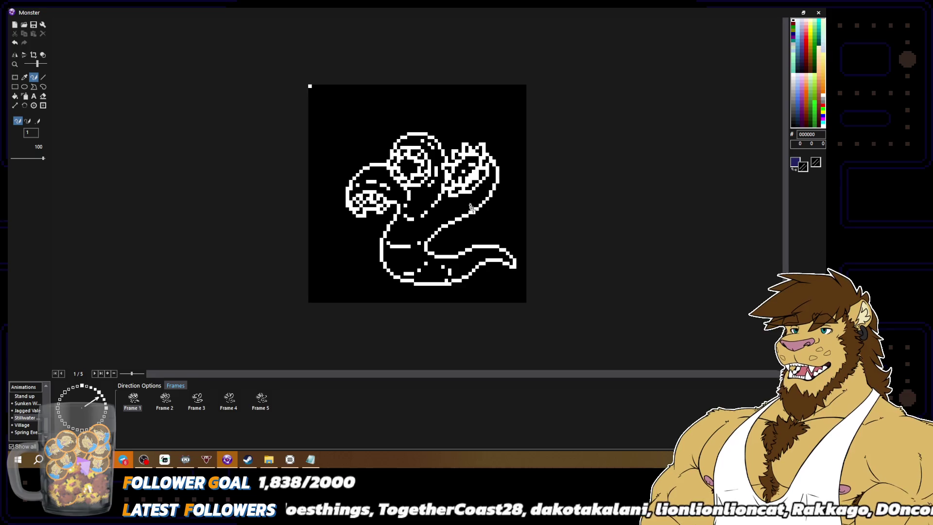
pyautogui.hotkey('ctrl', '-')
pyautogui.hotkey('ctrl', '-')
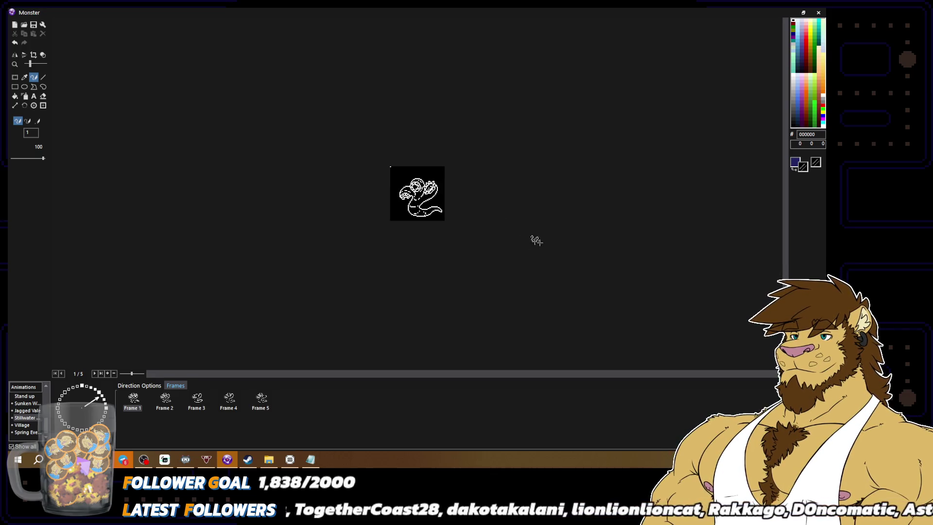
pyautogui.hotkey('ctrl', '+')
pyautogui.hotkey('ctrl', '+')
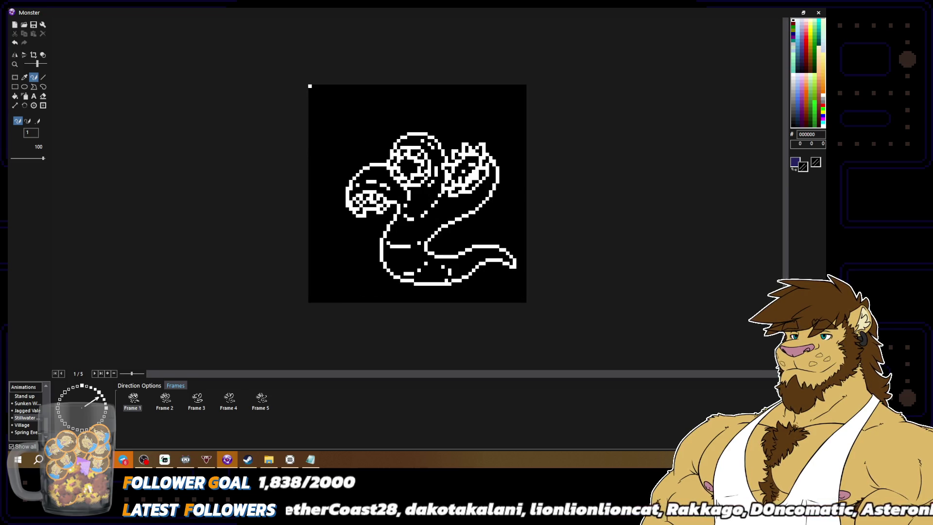
pyautogui.hotkey('ctrl', '-')
pyautogui.hotkey('ctrl', '-')
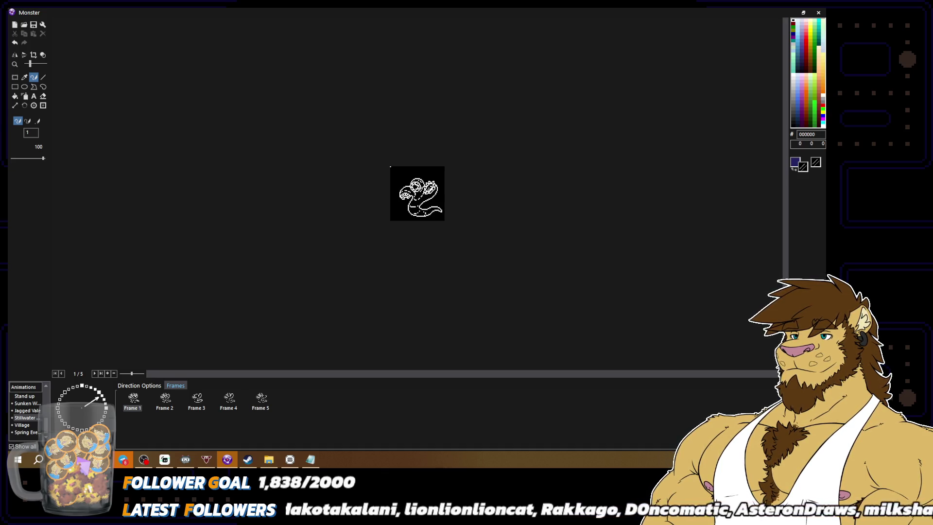
pyautogui.hotkey('ctrl', '+')
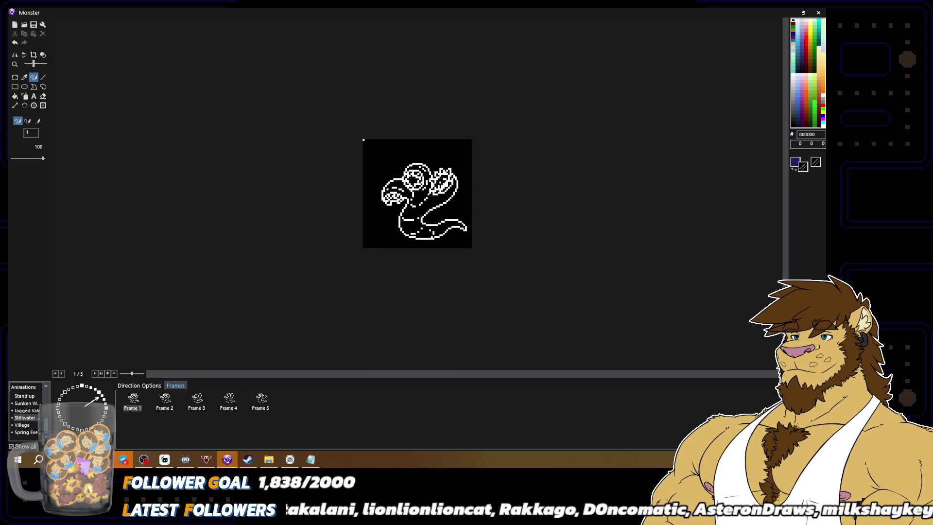
pyautogui.hotkey('ctrl', '+')
pyautogui.rightClick(470, 145)
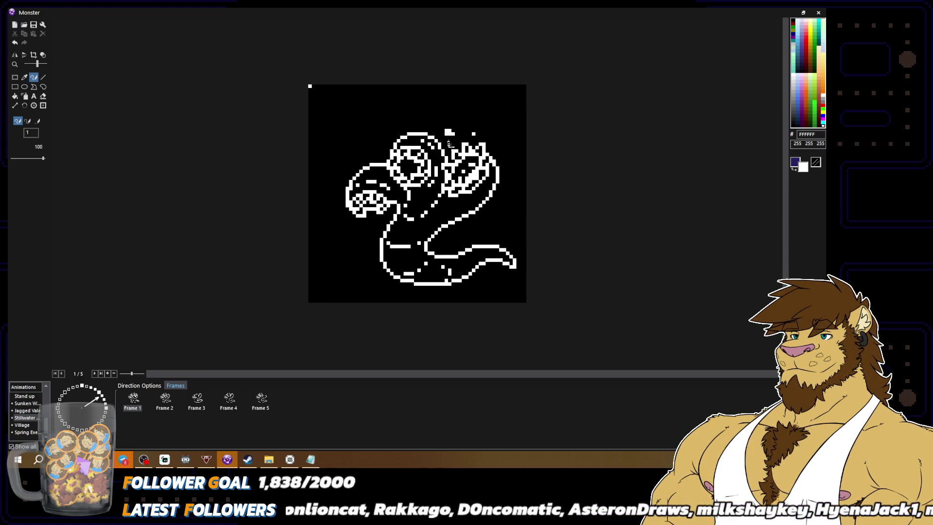
# Step: Zoom the canvas in until the serpent's body and tail fill the view for pixel-level work
pyautogui.hotkey('ctrl', '-')
pyautogui.hotkey('ctrl', '-')
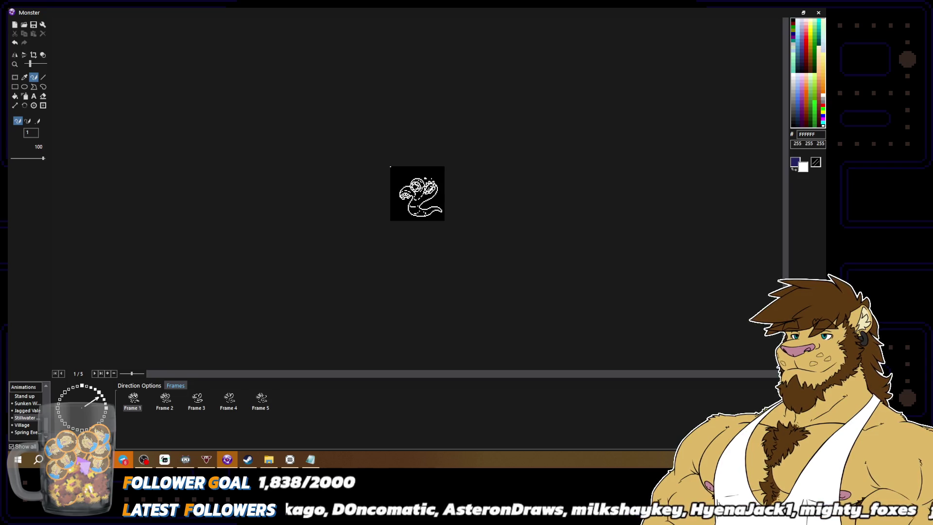
pyautogui.hotkey('ctrl', '+')
pyautogui.hotkey('ctrl', '+')
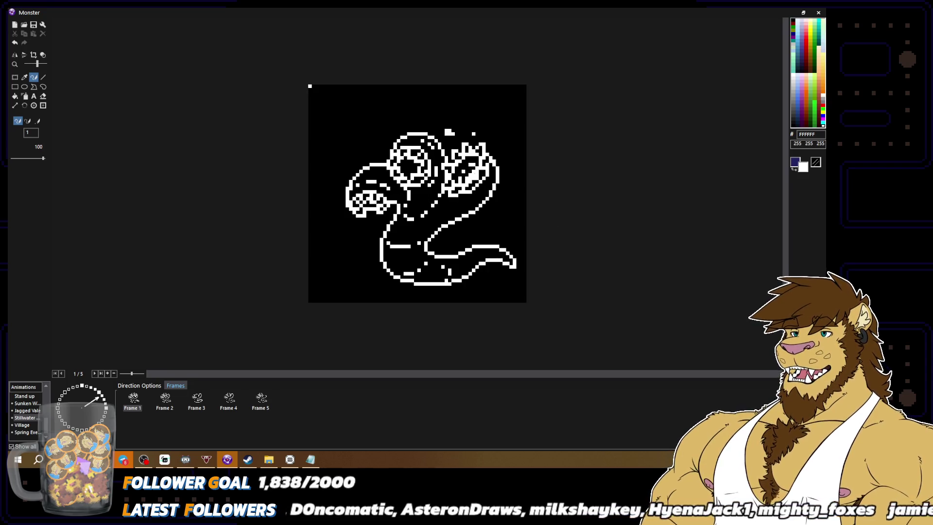
pyautogui.rightClick(472, 174)
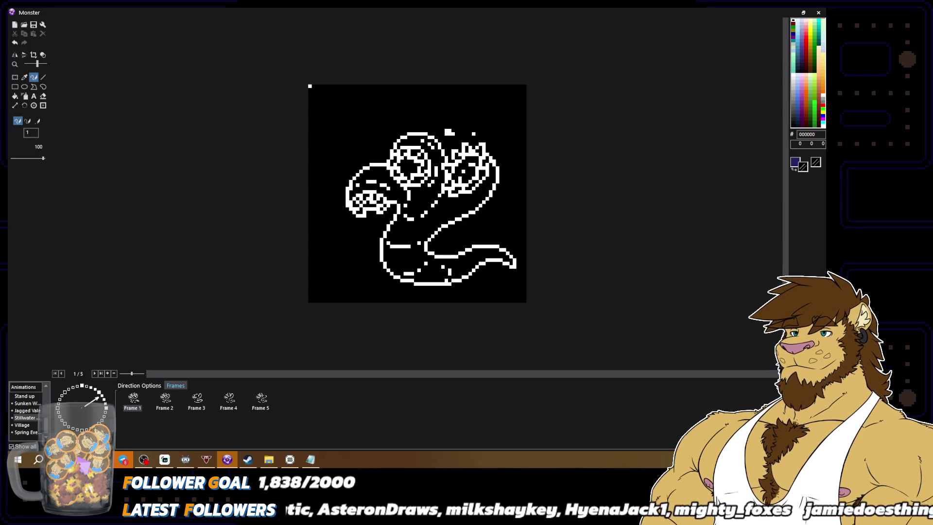
pyautogui.hotkey('ctrl', '-')
pyautogui.hotkey('ctrl', '-')
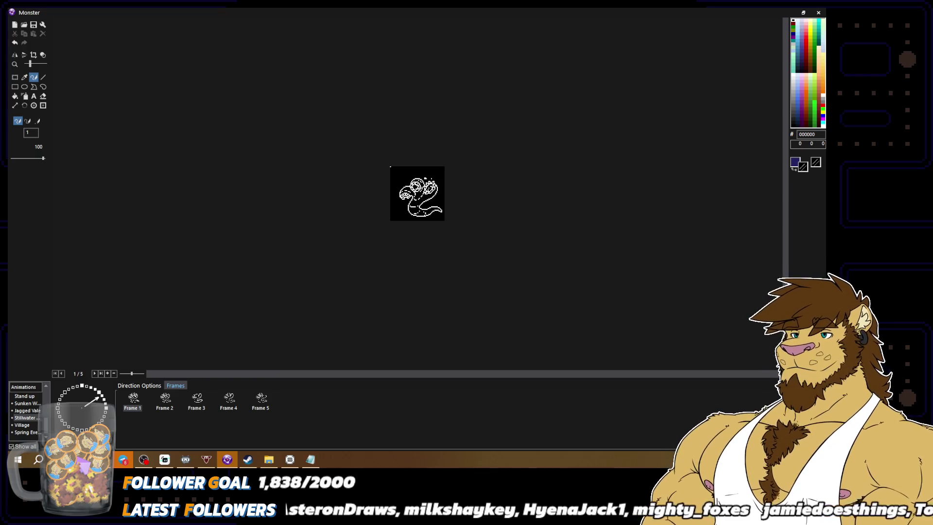
pyautogui.hotkey('ctrl', '+')
pyautogui.hotkey('ctrl', '+')
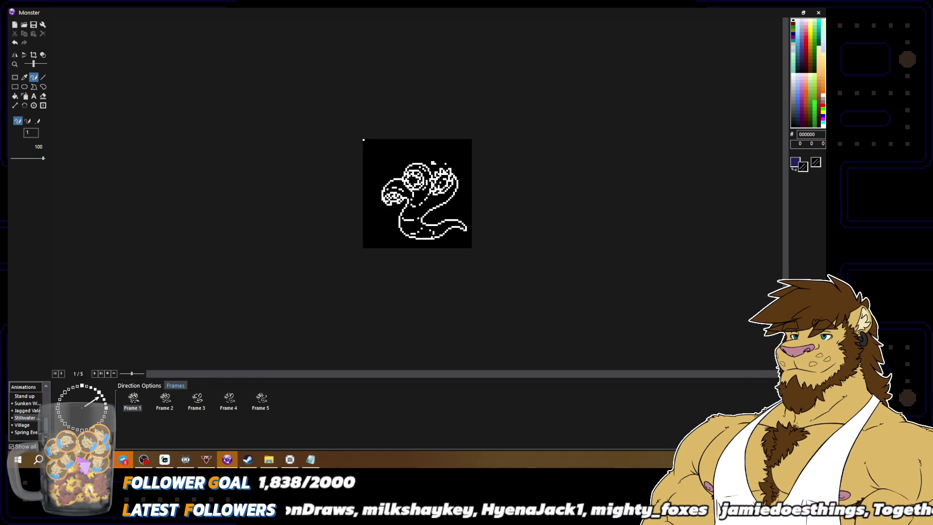
pyautogui.rightClick(492, 181)
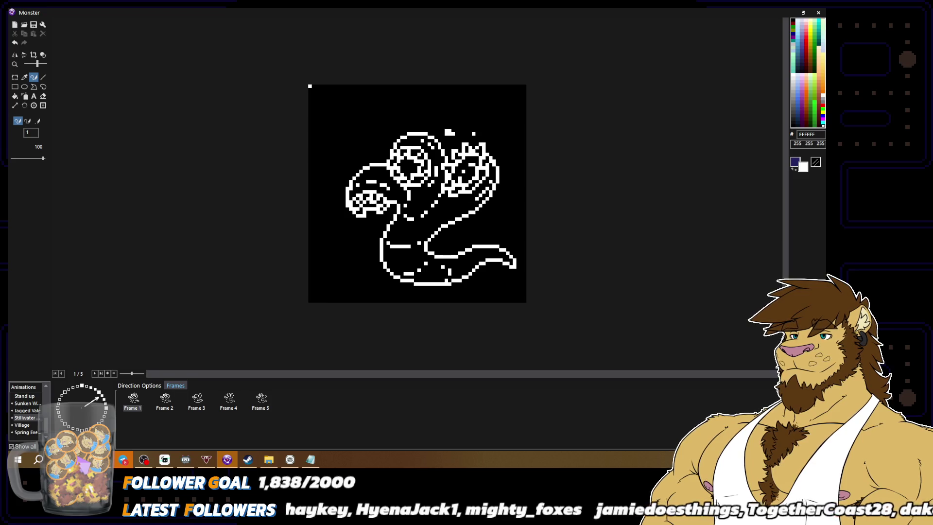
pyautogui.rightClick(466, 192)
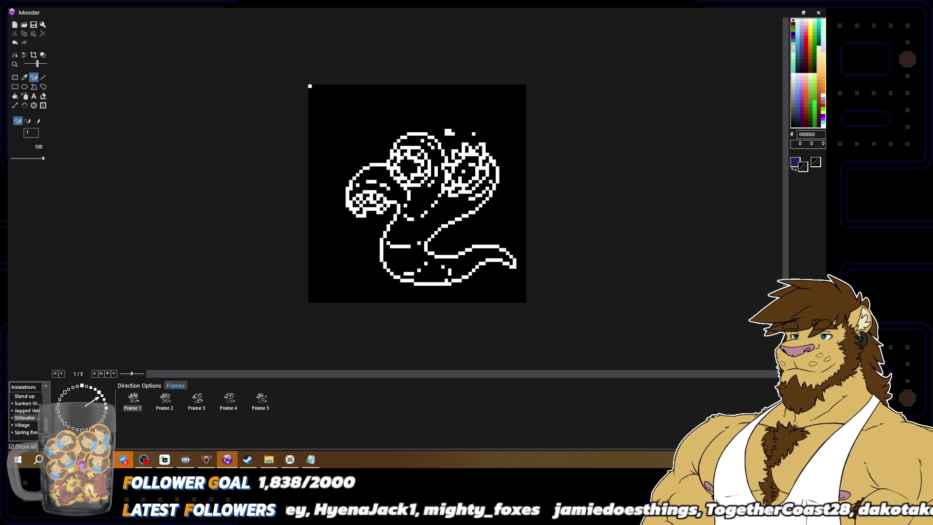
pyautogui.hotkey('ctrl', '-')
pyautogui.hotkey('ctrl', '-')
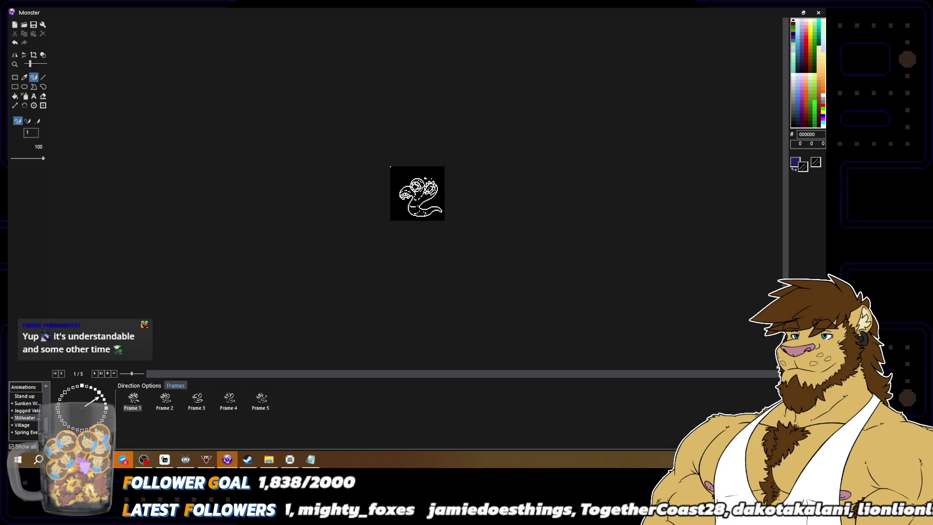
pyautogui.hotkey('ctrl', '+')
pyautogui.hotkey('ctrl', '+')
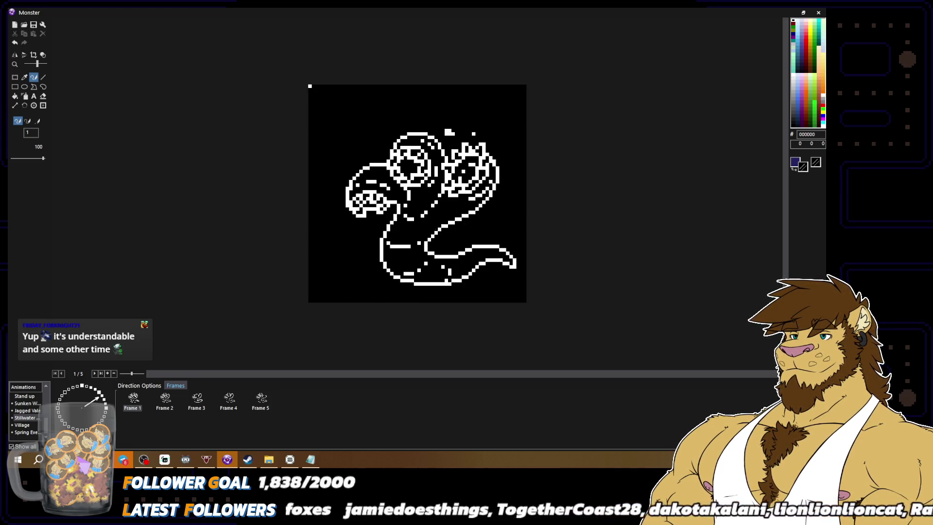
# Step: Draw a short white segment line across the serpent's body
pyautogui.keyDown('alt'); pyautogui.click(441, 226); pyautogui.keyUp('alt')
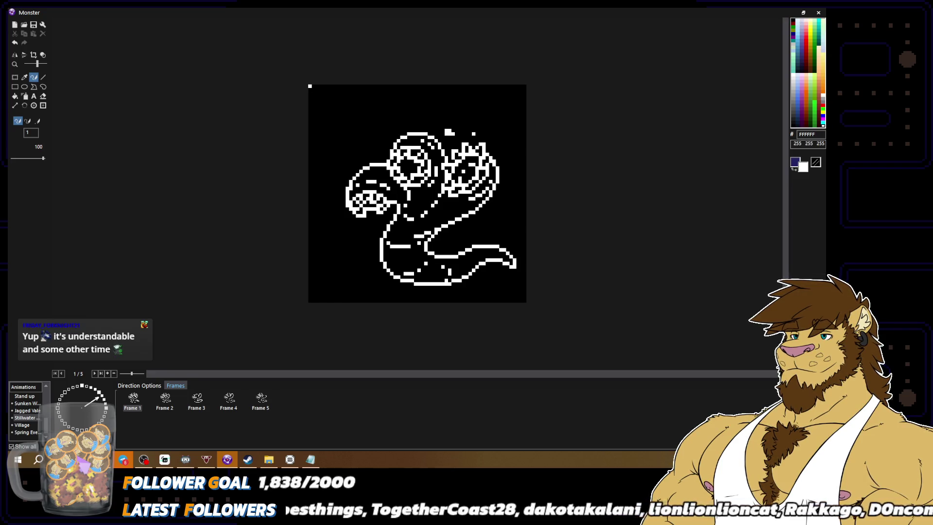
pyautogui.moveTo(406, 236); pyautogui.dragTo(397, 235)
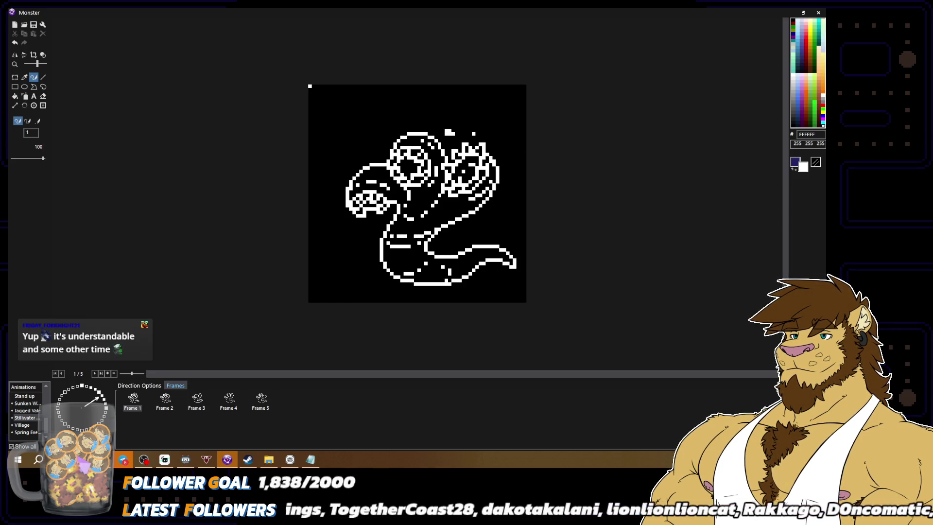
pyautogui.rightClick(392, 232)
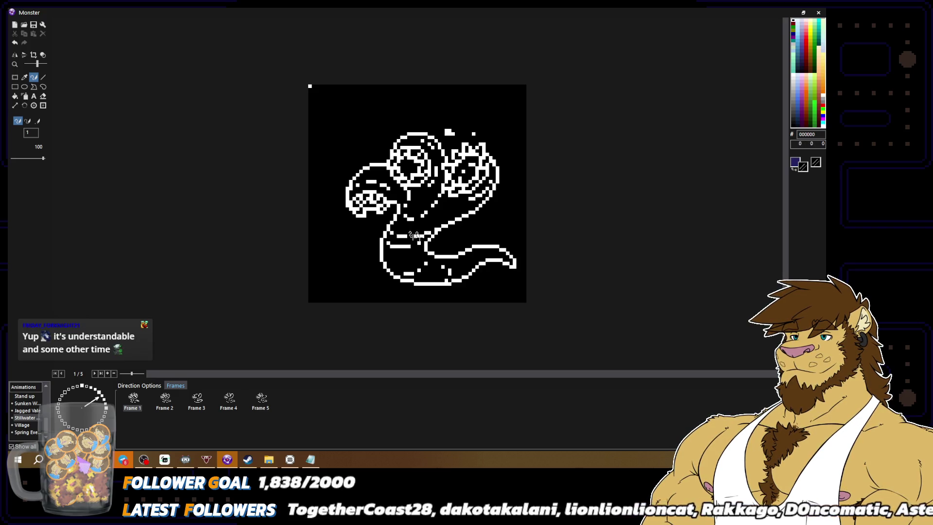
pyautogui.scroll(-3, 401, 235)
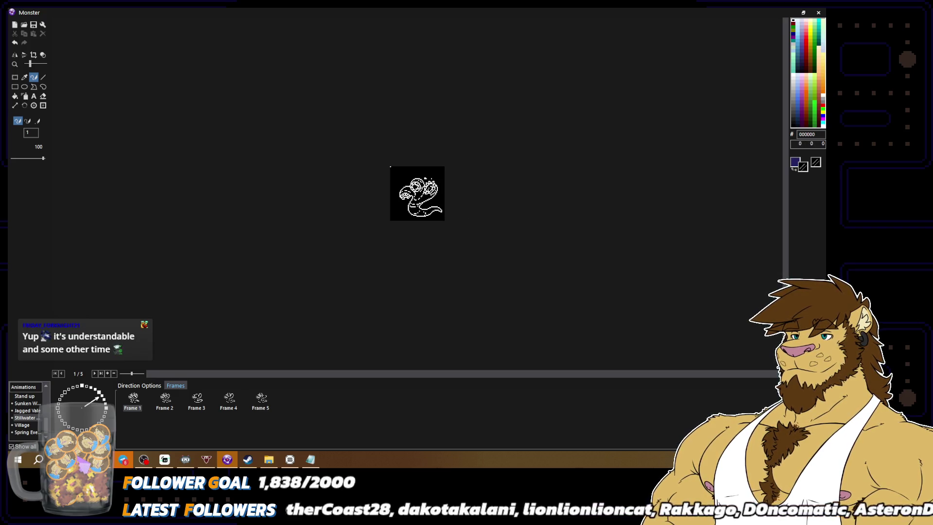
pyautogui.scroll(3, 417, 194)
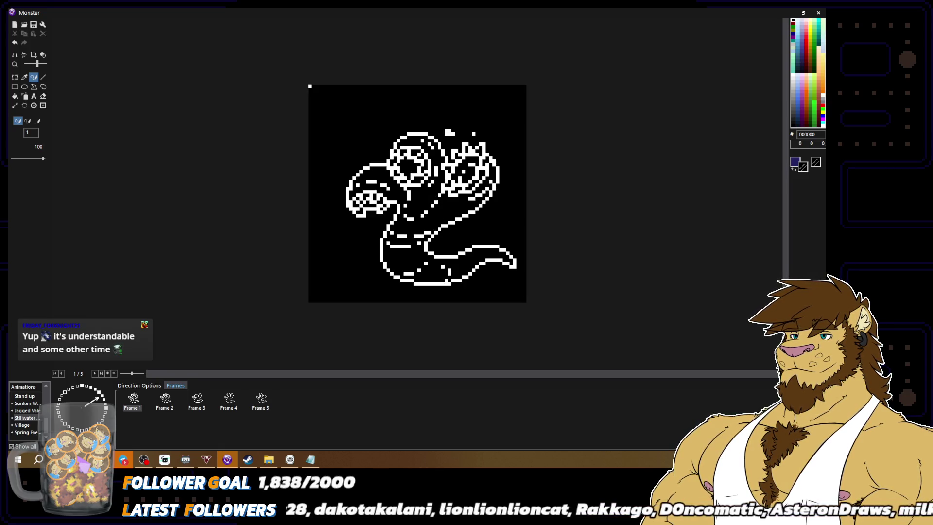
pyautogui.press('x')
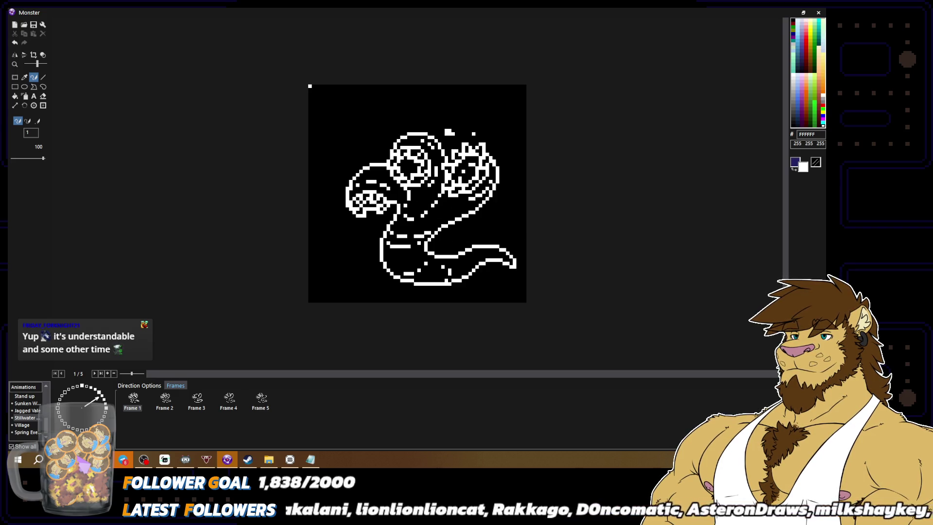
pyautogui.scroll(-3, 462, 213)
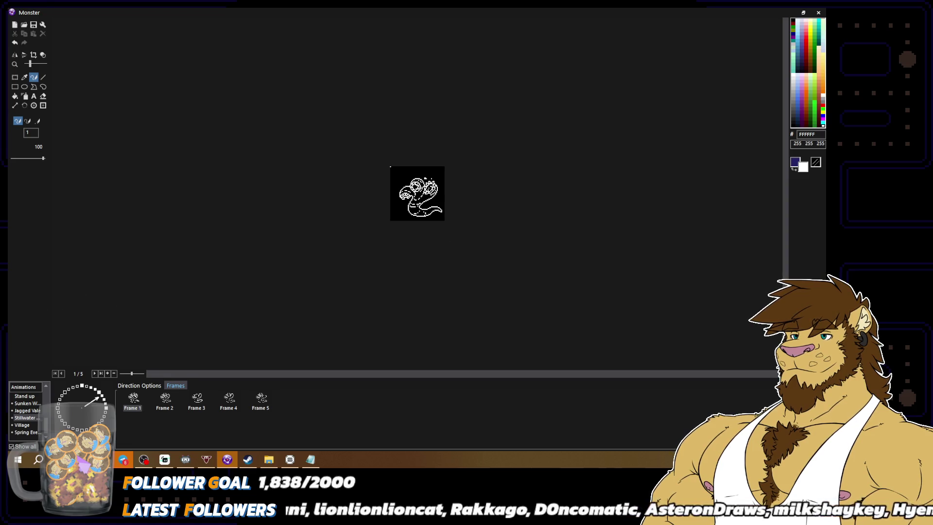
pyautogui.scroll(3, 414, 238)
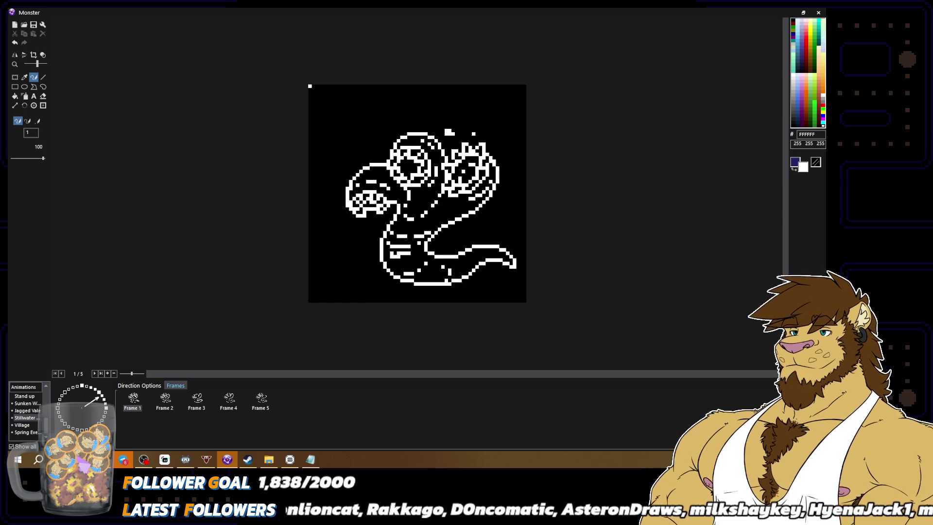
# Step: Erase stray white pixels on the body in black and touch up nearby pixels
pyautogui.moveTo(412, 255)
pyautogui.mouseDown()
pyautogui.moveTo(389, 248)
pyautogui.moveTo(421, 240)
pyautogui.mouseUp()
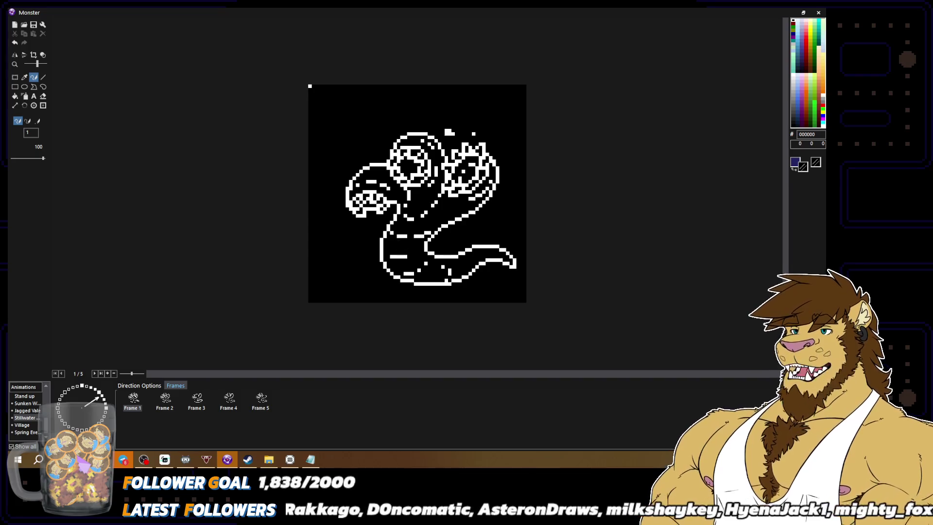
pyautogui.keyDown('alt'); pyautogui.click(407, 256); pyautogui.keyUp('alt')
pyautogui.keyDown('alt'); pyautogui.click(392, 259); pyautogui.keyUp('alt')
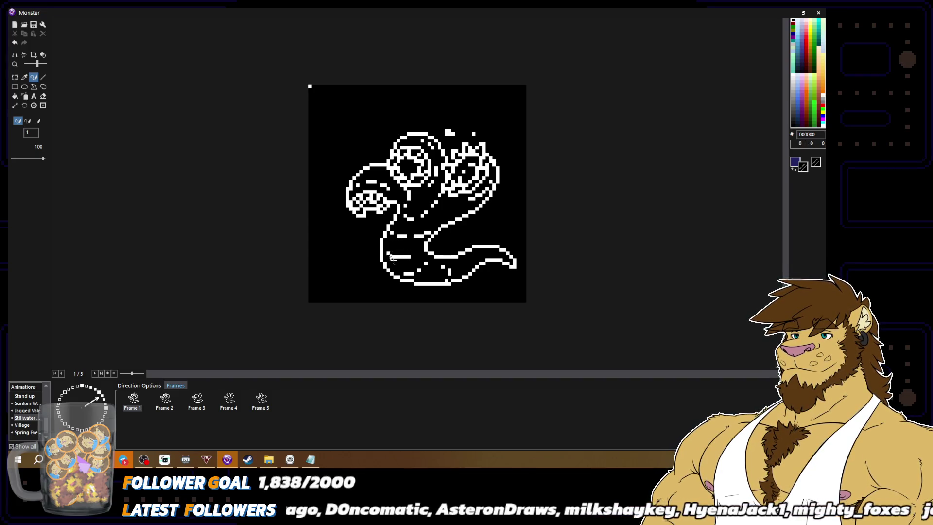
pyautogui.keyDown('alt'); pyautogui.click(407, 255); pyautogui.keyUp('alt')
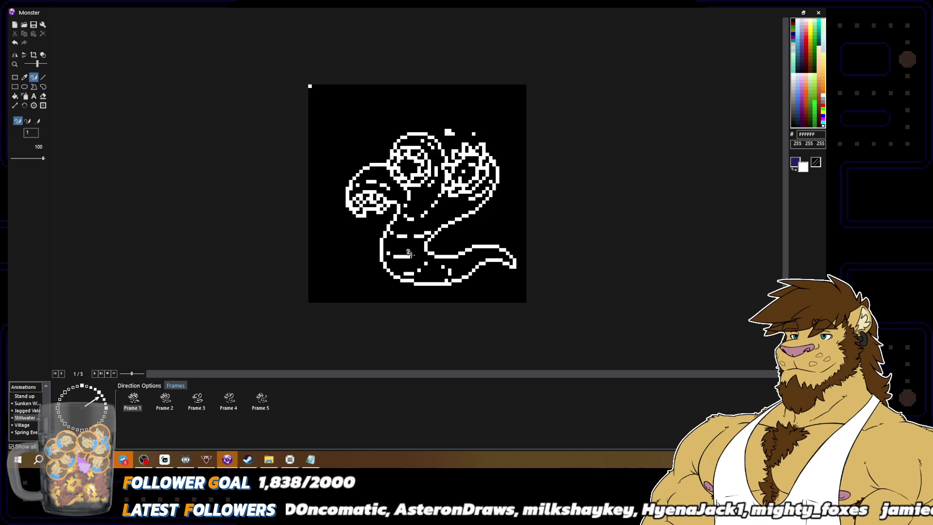
pyautogui.keyDown('alt'); pyautogui.click(388, 252); pyautogui.keyUp('alt')
pyautogui.keyDown('alt'); pyautogui.click(390, 256); pyautogui.keyUp('alt')
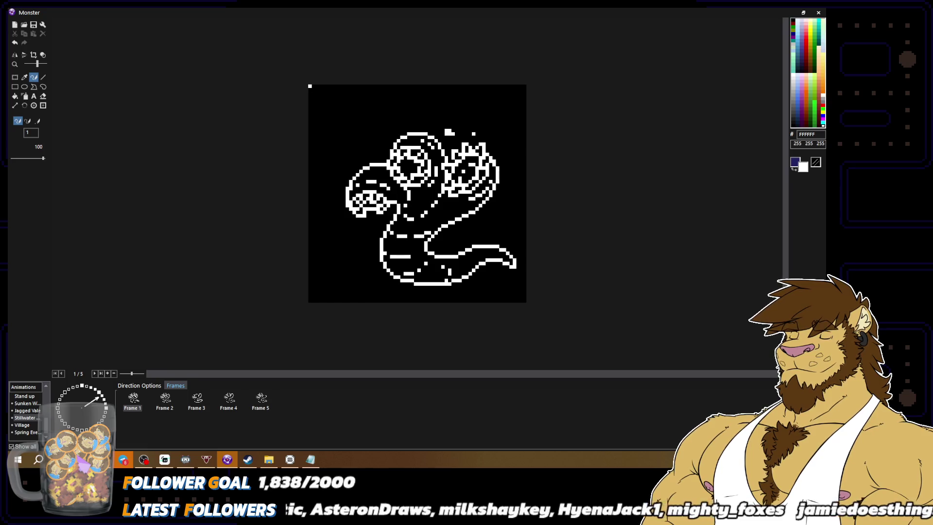
pyautogui.scroll(-2, 417, 194)
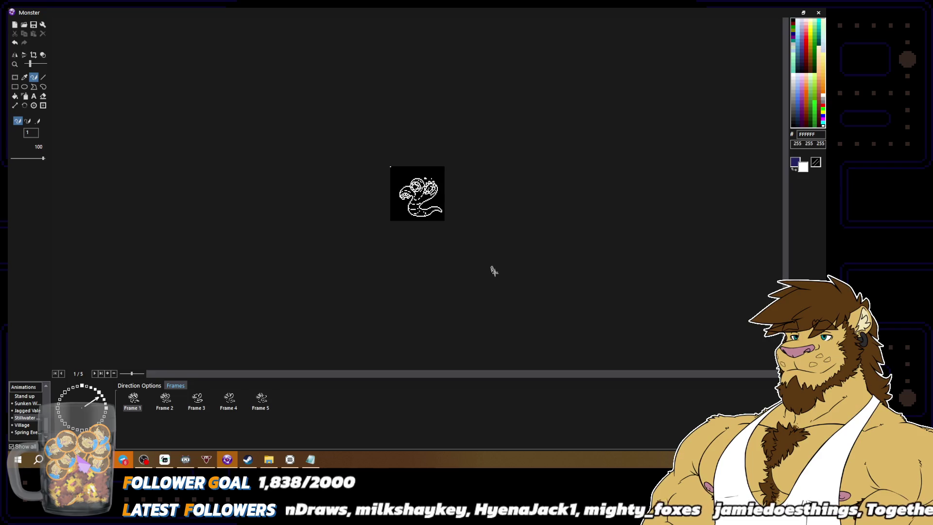
pyautogui.scroll(3, 427, 302)
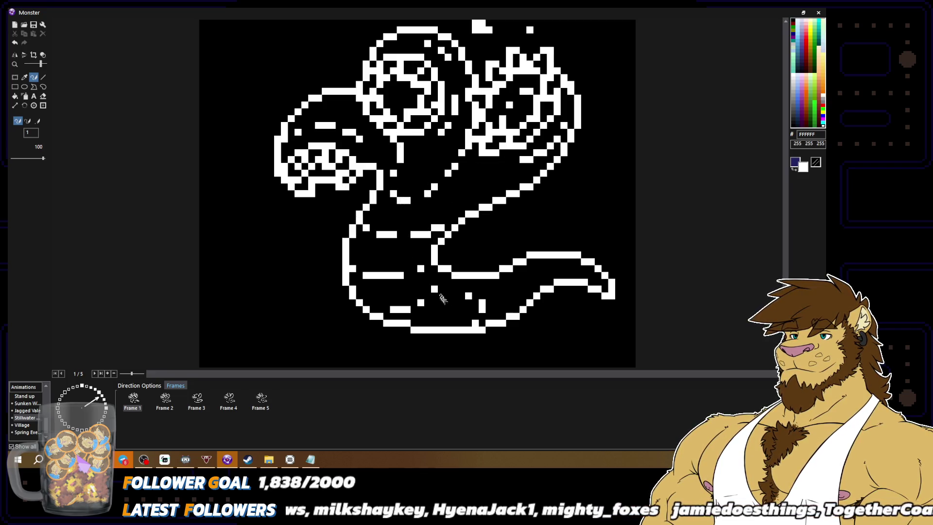
# Step: Add white pixels along the lower body outline and erase a short white vertical bar
pyautogui.moveTo(427, 301)
pyautogui.mouseDown()
pyautogui.moveTo(400, 316)
pyautogui.moveTo(413, 316)
pyautogui.mouseUp()
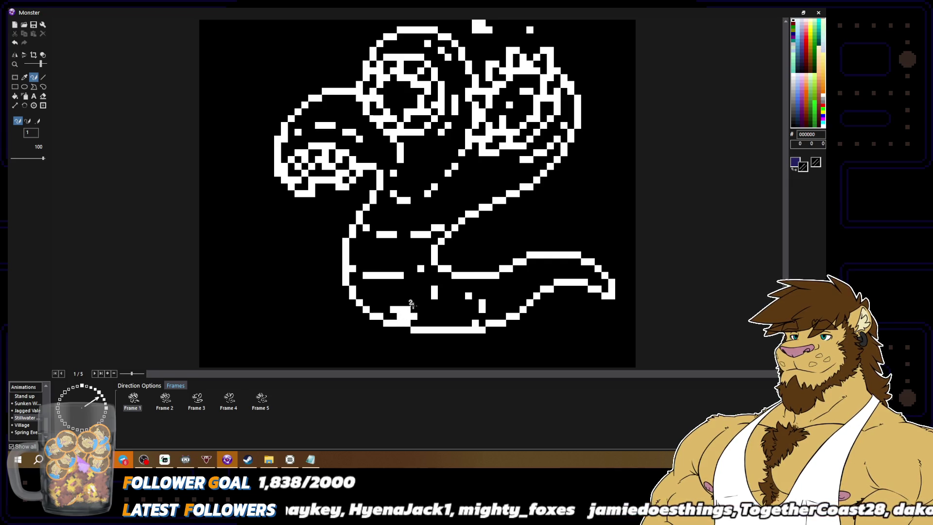
pyautogui.click(427, 309)
pyautogui.press('x')
pyautogui.moveTo(434, 279); pyautogui.dragTo(434, 298)
pyautogui.press('x')
pyautogui.click(433, 309)
pyautogui.press('x')
pyautogui.click(428, 310)
pyautogui.press('x')
pyautogui.click(435, 308)
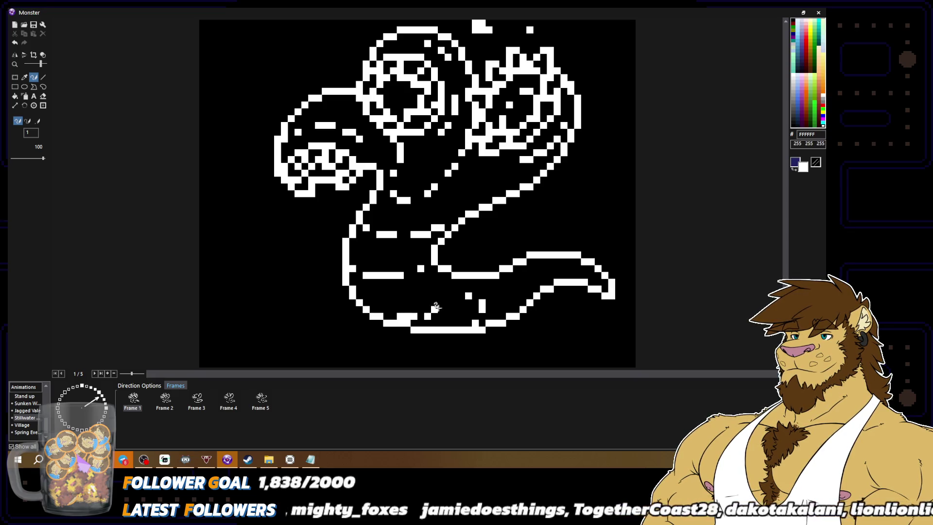
pyautogui.press('x')
# Step: Blacken stray pixels at the lower edge, keeping one white pixel above it
pyautogui.scroll(-2, 480, 308)
pyautogui.scroll(-1, 417, 194)
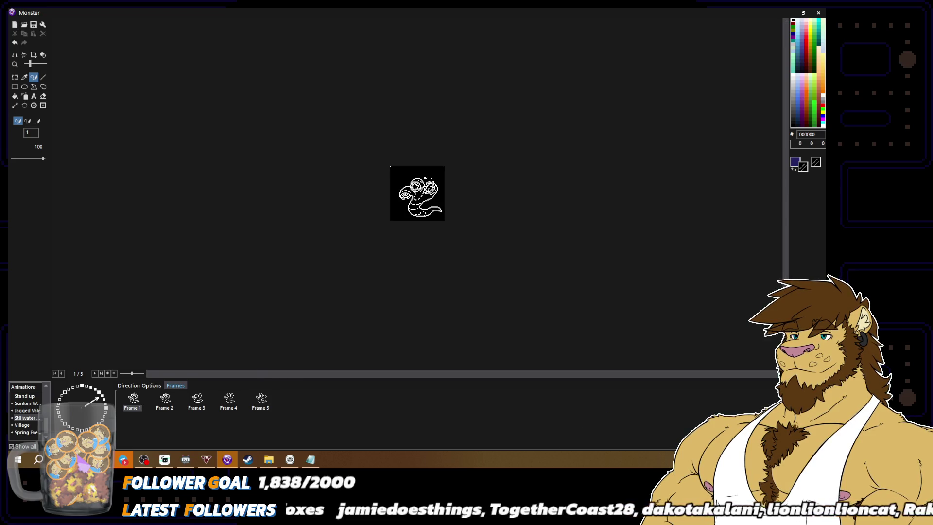
pyautogui.scroll(3, 417, 194)
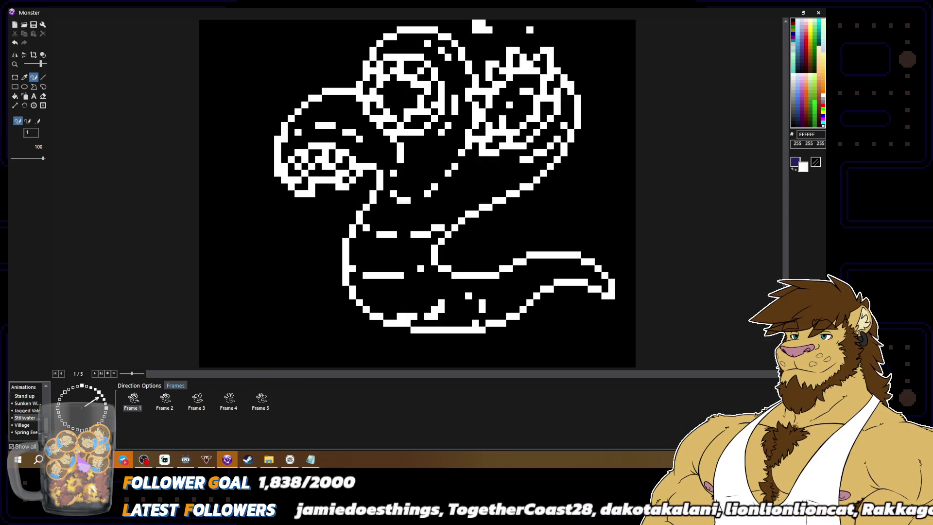
pyautogui.moveTo(436, 314); pyautogui.dragTo(441, 288)
pyautogui.press('x')
pyautogui.click(442, 296)
pyautogui.press('x')
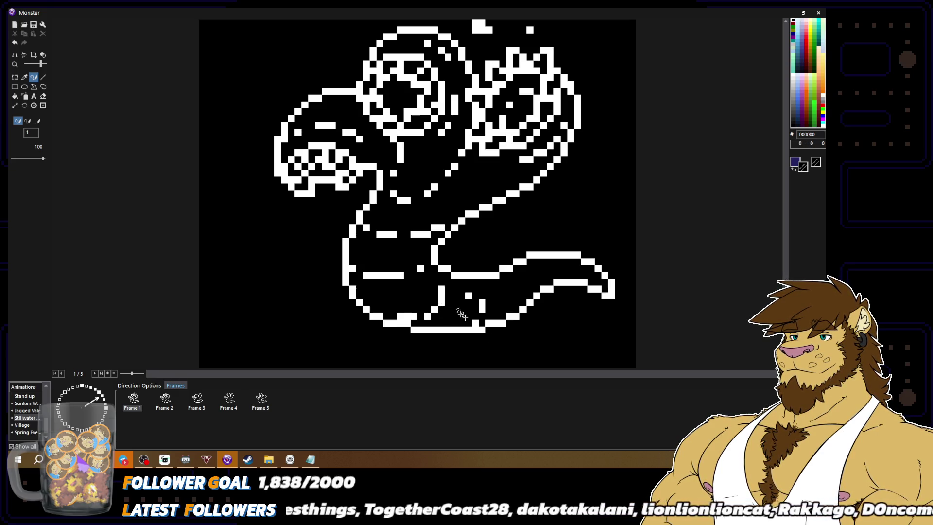
pyautogui.click(469, 295)
pyautogui.press('x')
# Step: Extend the bottom outline in white and add a pixel near the tail's segment line
pyautogui.moveTo(462, 323); pyautogui.dragTo(469, 323)
pyautogui.press('x')
pyautogui.click(482, 300)
pyautogui.press('x')
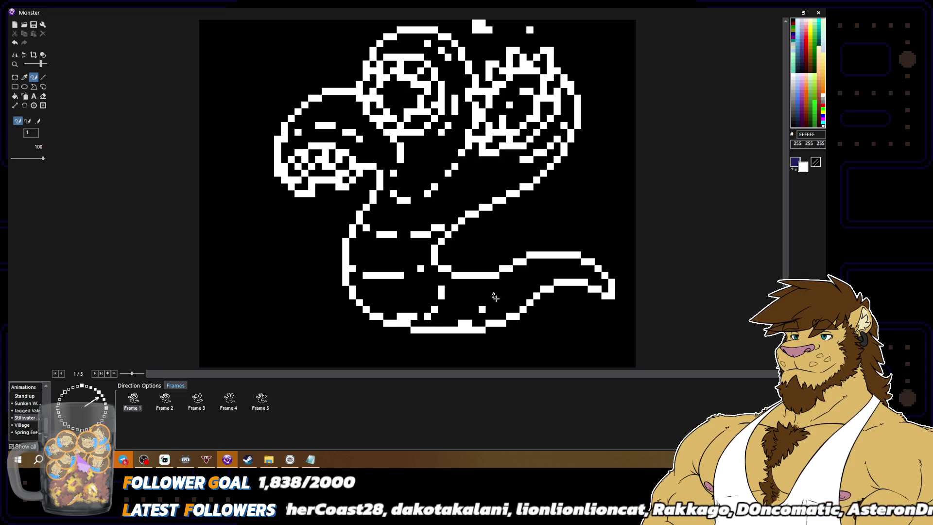
pyautogui.click(488, 295)
pyautogui.press('x')
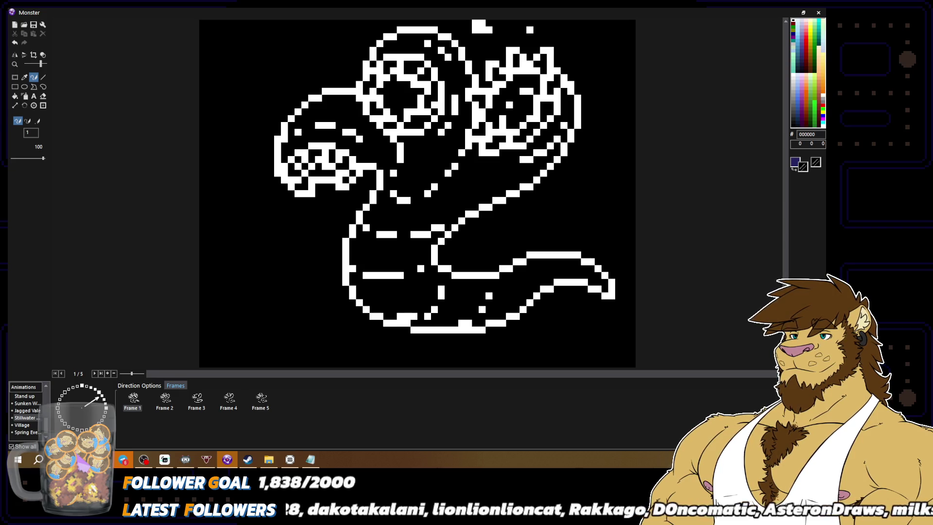
pyautogui.scroll(-1, 451, 256)
pyautogui.press('x')
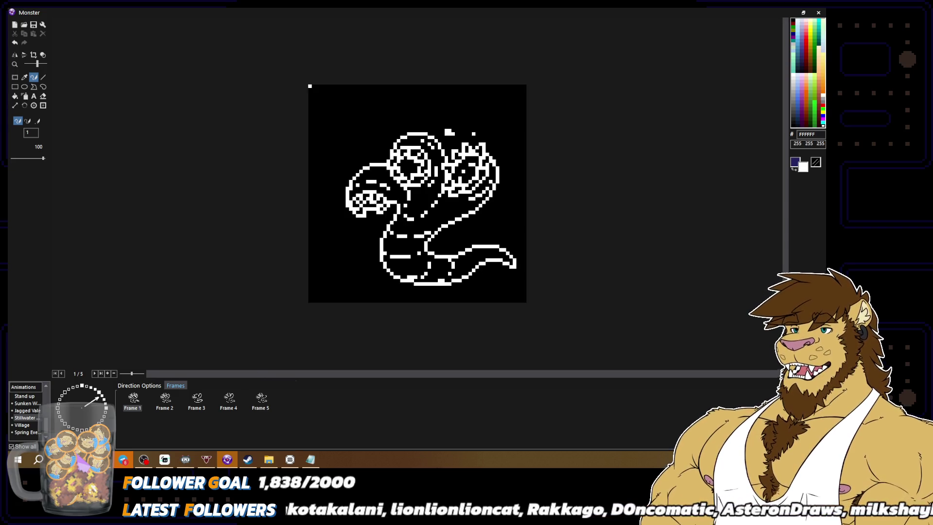
pyautogui.scroll(-2, 476, 289)
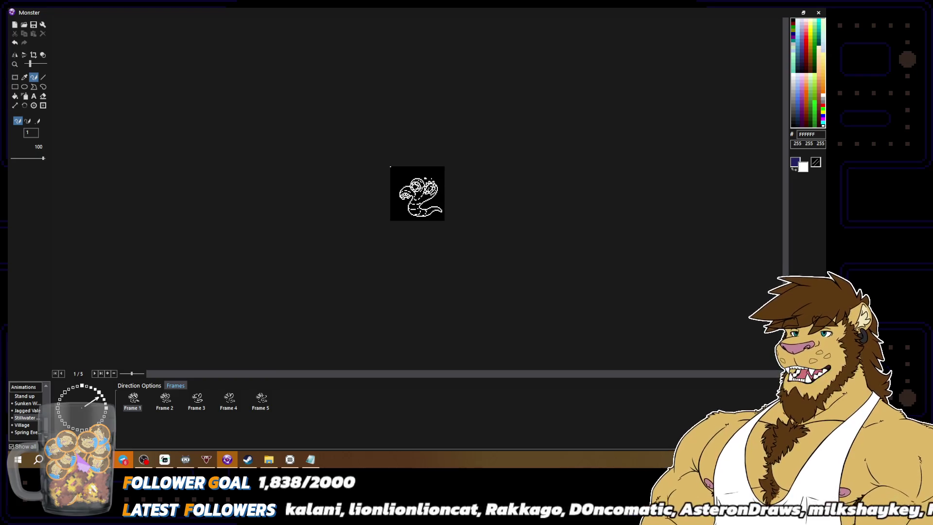
pyautogui.scroll(2, 471, 269)
pyautogui.press('x')
pyautogui.press('x')
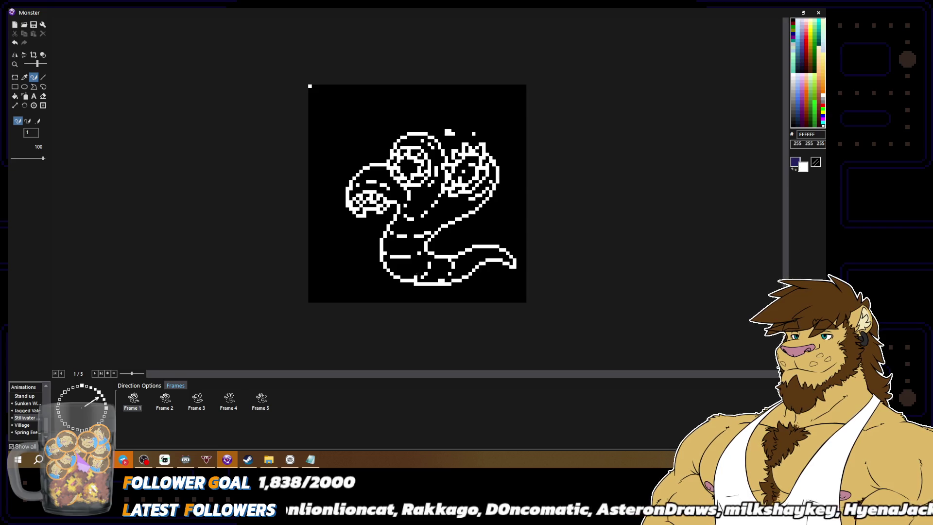
pyautogui.press('x')
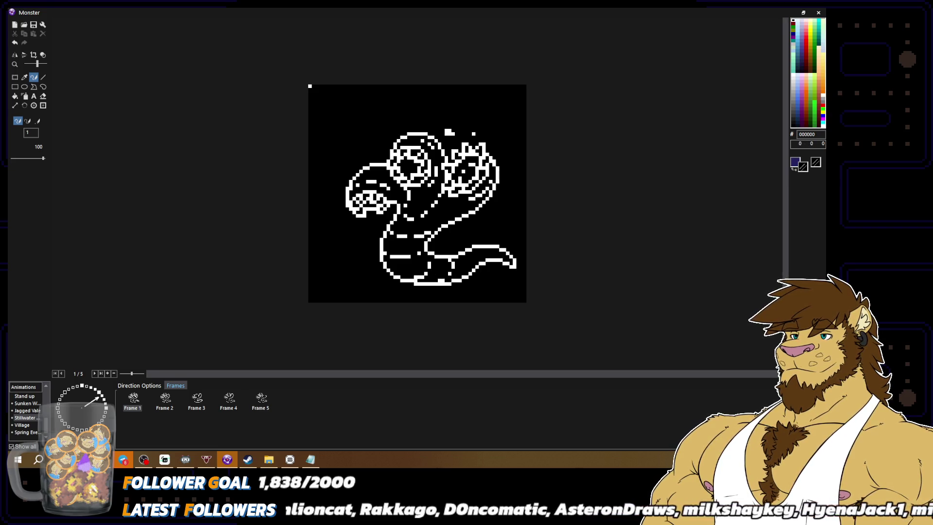
pyautogui.scroll(-2, 481, 267)
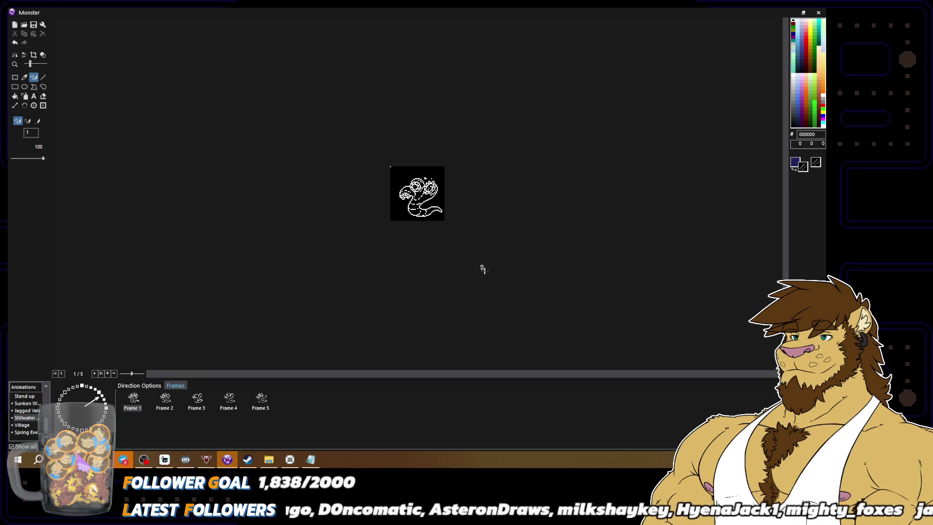
pyautogui.scroll(3, 392, 277)
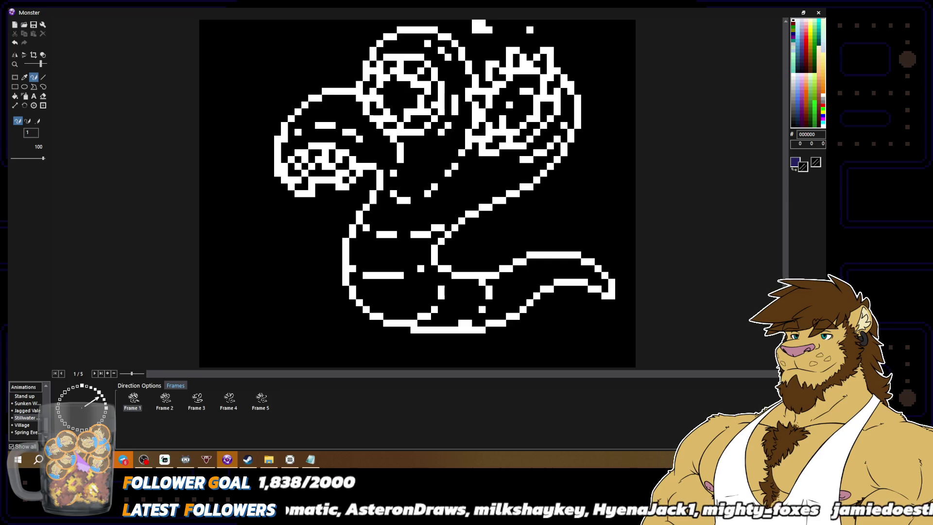
pyautogui.scroll(-1, 404, 281)
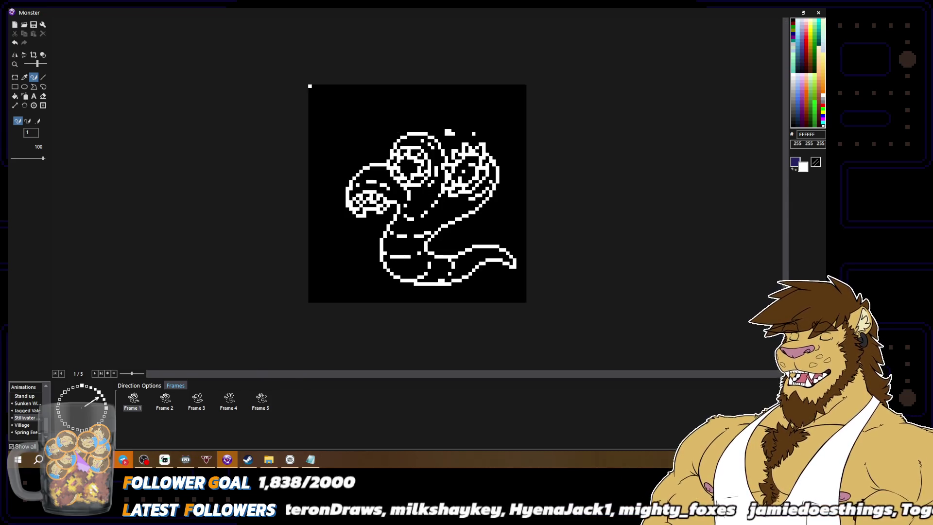
pyautogui.moveTo(411, 263)
pyautogui.mouseDown()
pyautogui.moveTo(391, 263)
pyautogui.moveTo(390, 253)
pyautogui.moveTo(416, 251)
pyautogui.mouseUp()
pyautogui.rightClick(397, 247)
pyautogui.rightClick(416, 252)
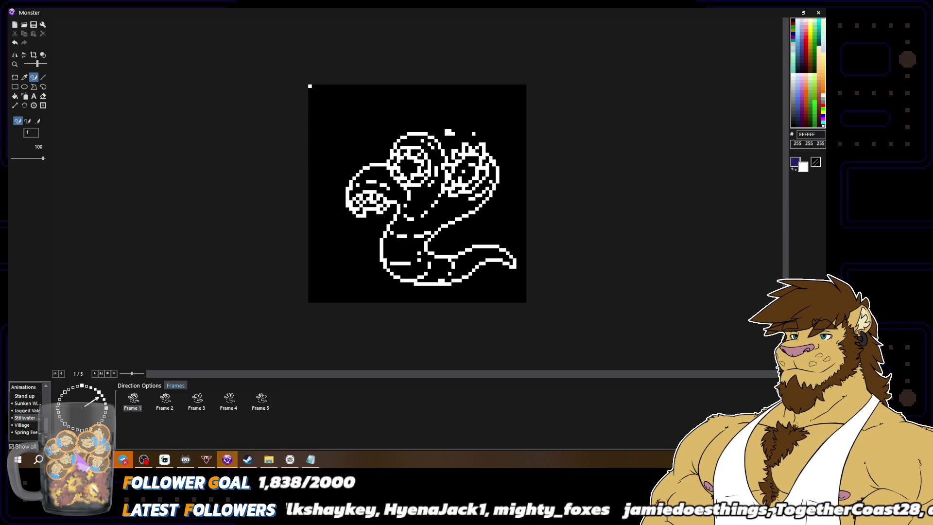
pyautogui.rightClick(419, 257)
pyautogui.scroll(-2, 417, 194)
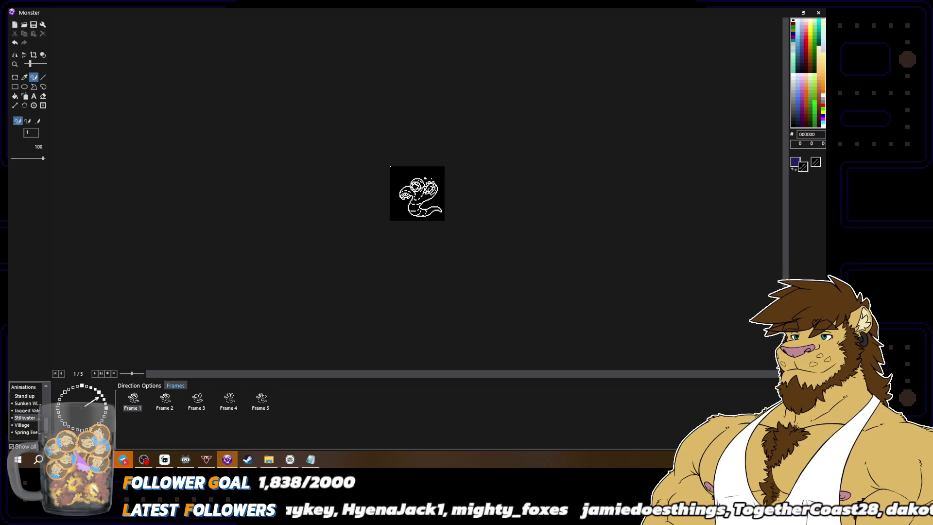
pyautogui.scroll(2, 432, 266)
pyautogui.rightClick(431, 265)
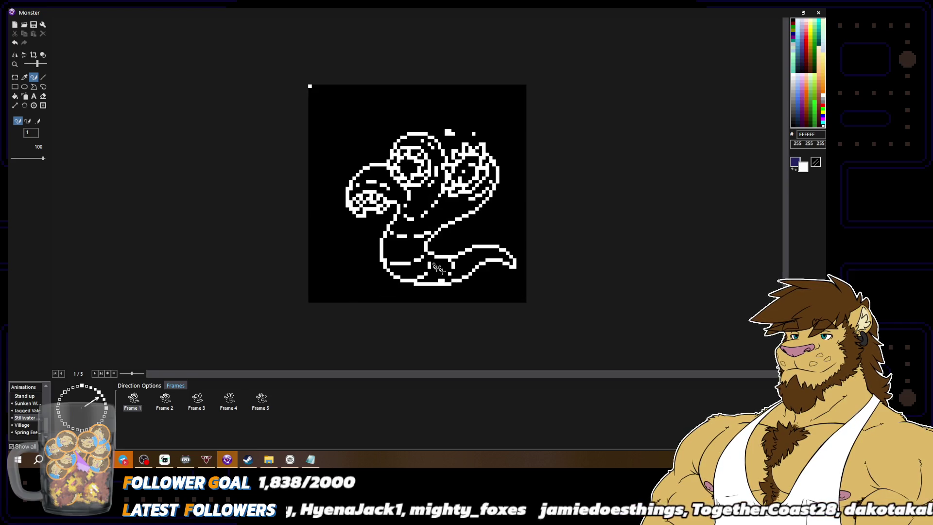
pyautogui.scroll(-2, 479, 292)
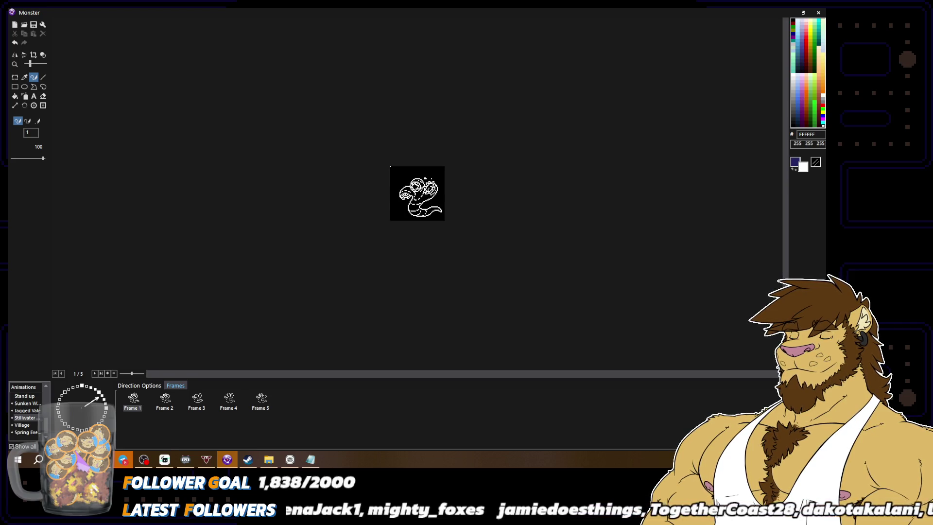
pyautogui.scroll(2, 468, 251)
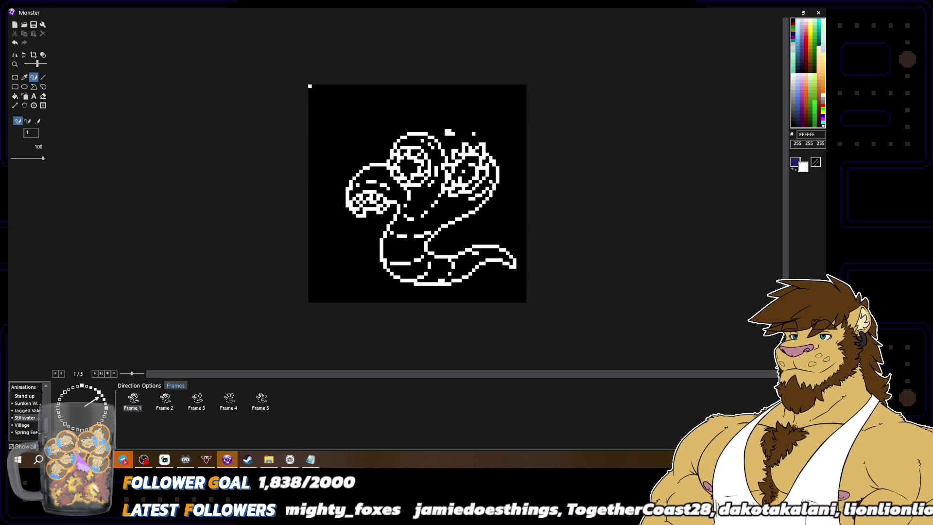
pyautogui.scroll(-2, 486, 261)
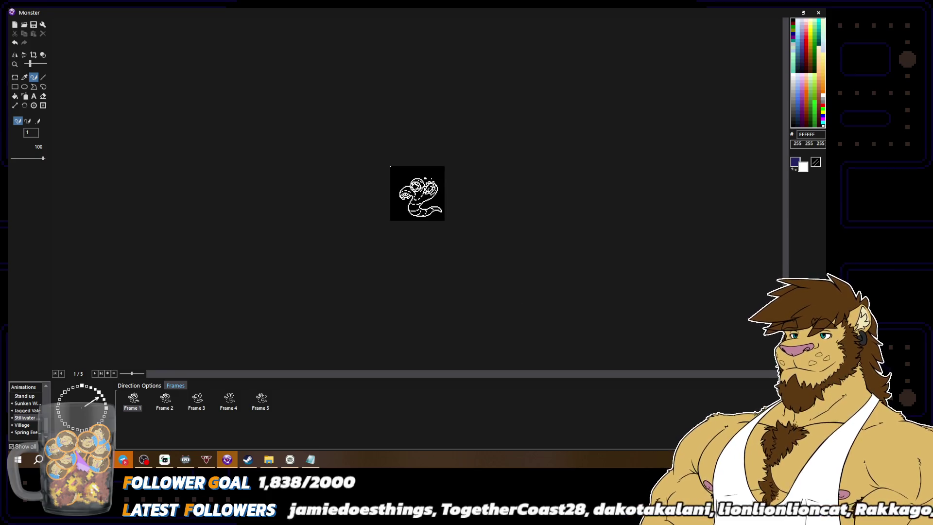
pyautogui.scroll(2, 481, 274)
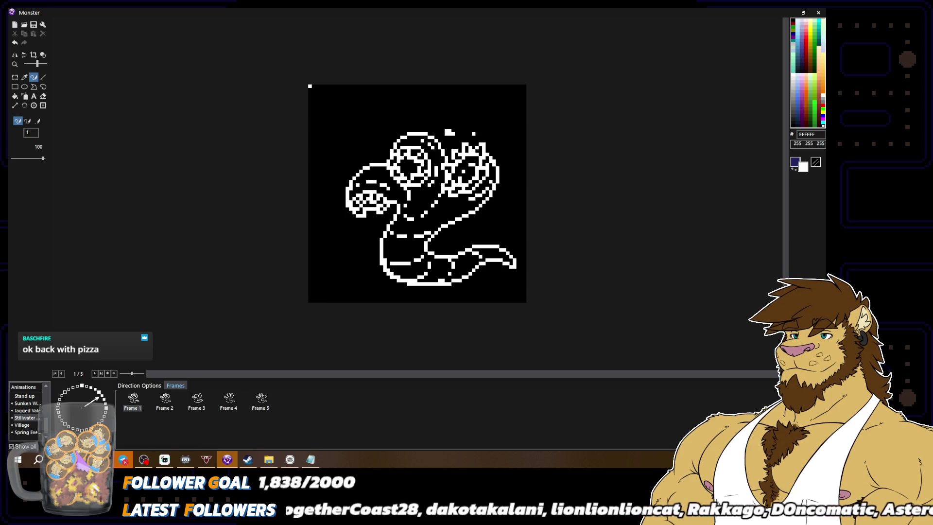
pyautogui.rightClick(401, 274)
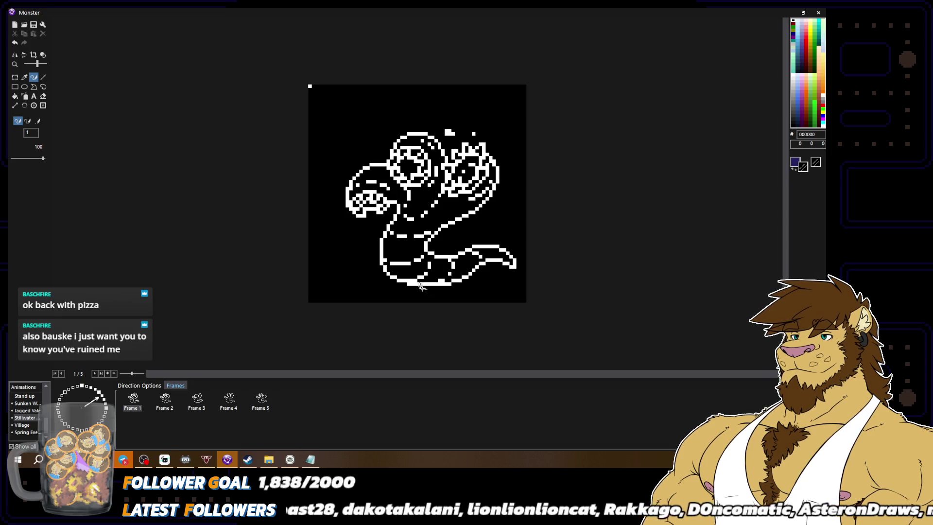
pyautogui.scroll(-2, 427, 284)
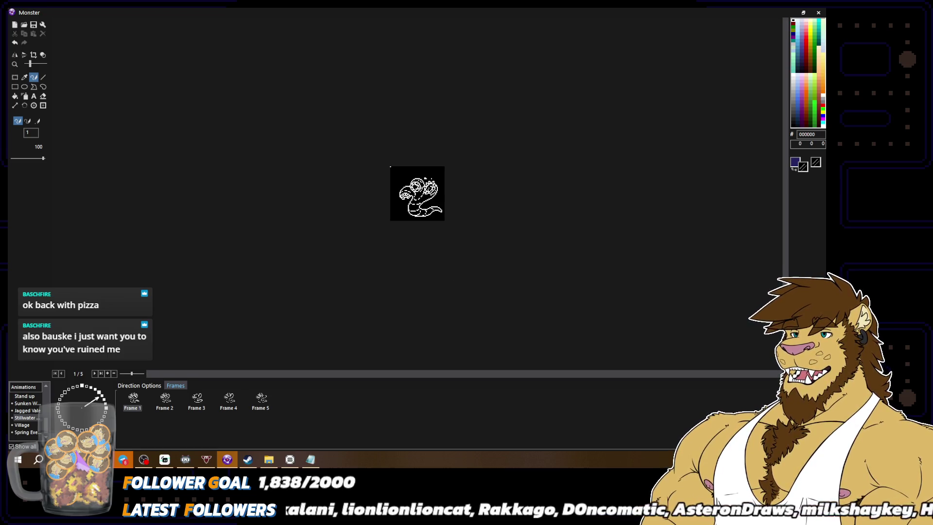
pyautogui.scroll(2, 417, 193)
pyautogui.rightClick(448, 282)
pyautogui.rightClick(464, 280)
pyautogui.rightClick(466, 275)
pyautogui.scroll(-2, 537, 295)
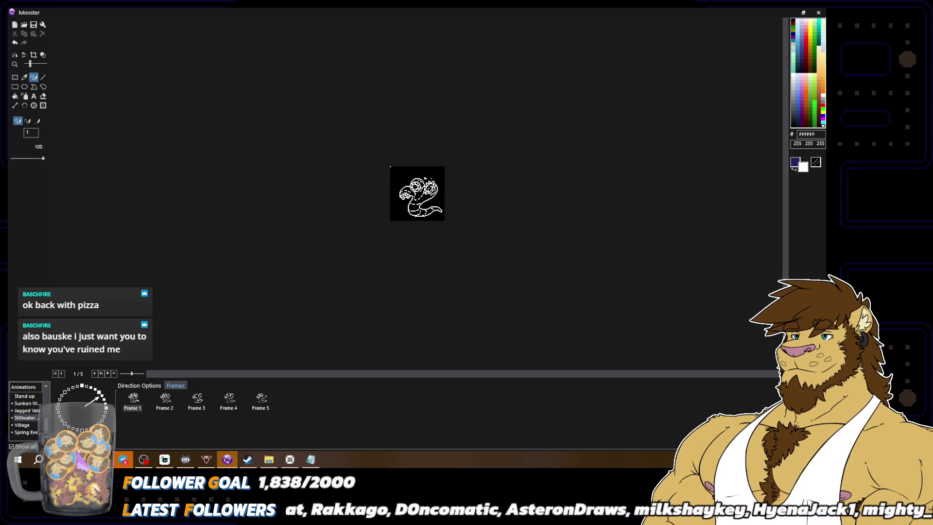
pyautogui.scroll(2, 515, 278)
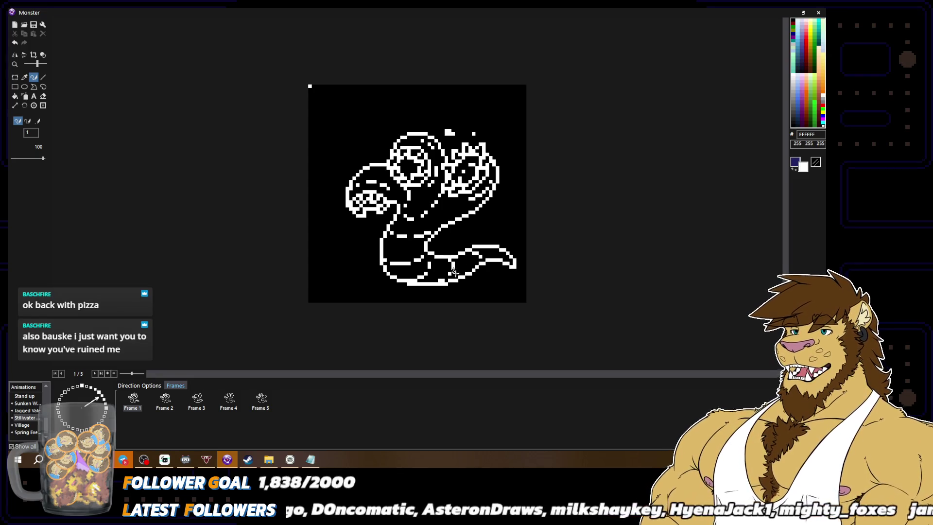
pyautogui.rightClick(440, 275)
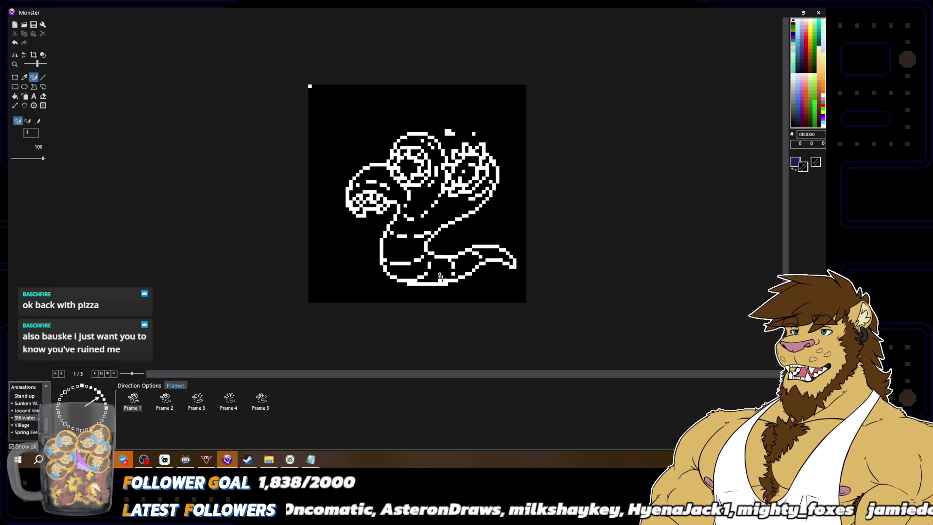
pyautogui.rightClick(444, 276)
pyautogui.rightClick(453, 273)
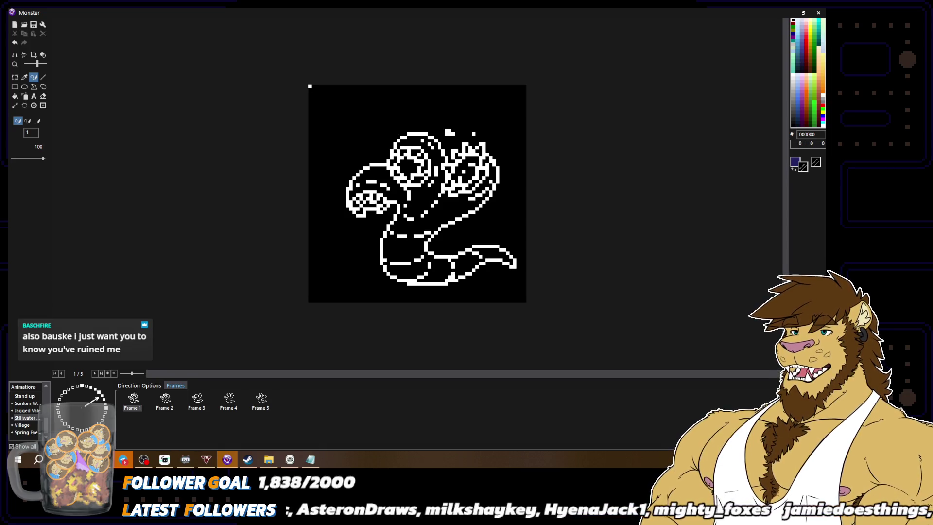
pyautogui.scroll(-2, 509, 275)
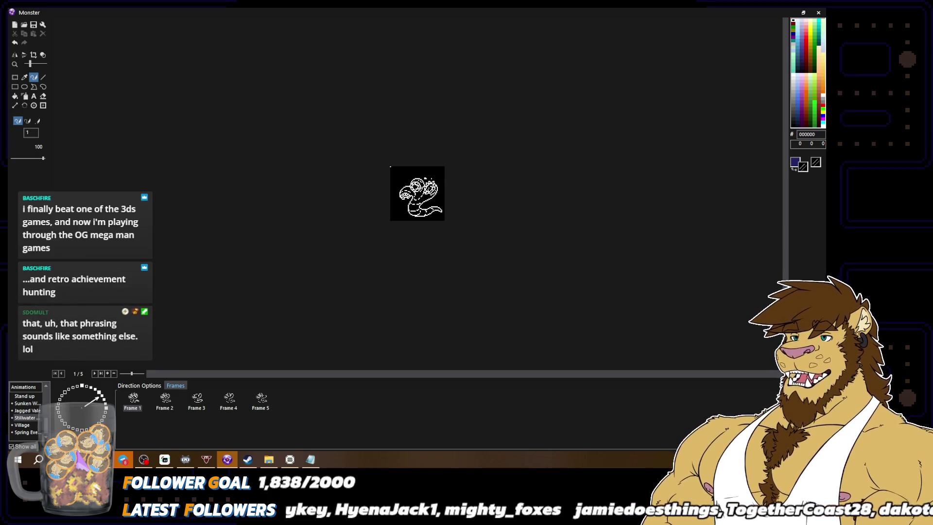
pyautogui.scroll(2, 465, 245)
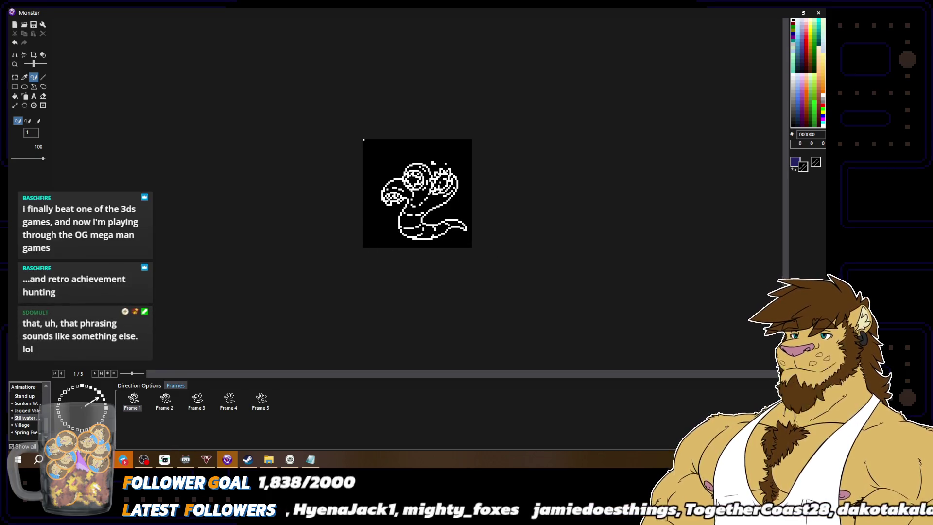
# Step: Add white pixels to the bottom outline and blacken stray pixels beside it
pyautogui.scroll(1, 465, 245)
pyautogui.rightClick(443, 290)
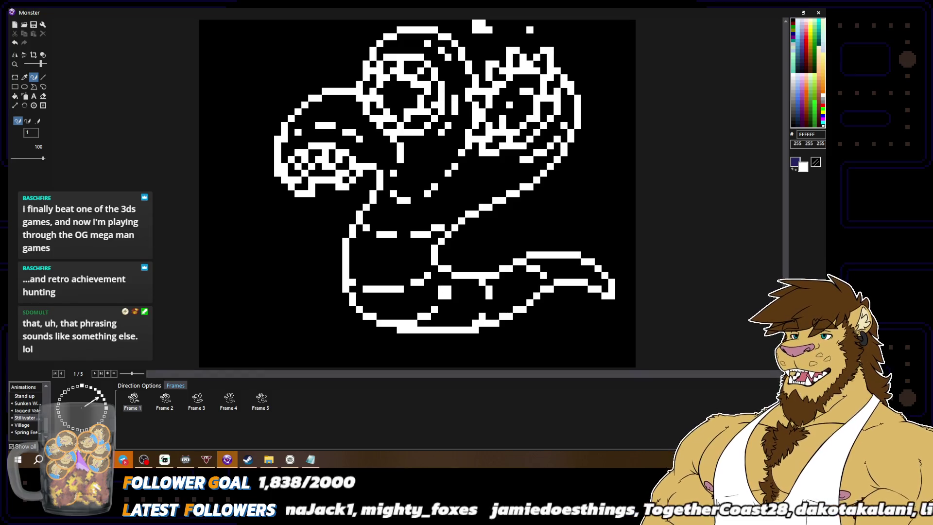
pyautogui.moveTo(439, 307)
pyautogui.mouseDown()
pyautogui.moveTo(425, 322)
pyautogui.moveTo(441, 314)
pyautogui.moveTo(430, 315)
pyautogui.moveTo(441, 295)
pyautogui.mouseUp()
pyautogui.rightClick(441, 318)
pyautogui.click(434, 309)
pyautogui.scroll(-2, 440, 290)
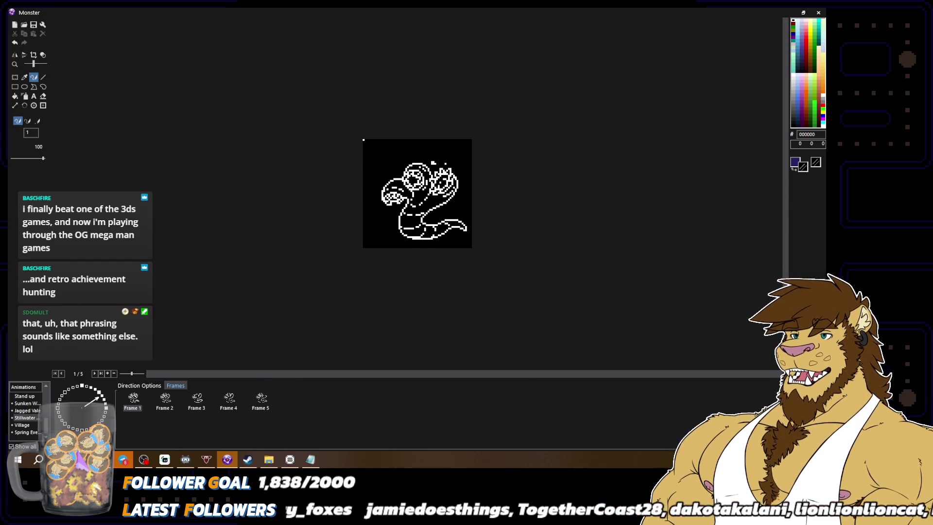
pyautogui.scroll(2, 418, 194)
# Step: Extend the white outline along the body's bottom-left edge
pyautogui.keyDown('alt'); pyautogui.click(404, 329); pyautogui.keyUp('alt')
pyautogui.moveTo(394, 330); pyautogui.dragTo(361, 312)
pyautogui.keyDown('alt'); pyautogui.click(371, 311); pyautogui.keyUp('alt')
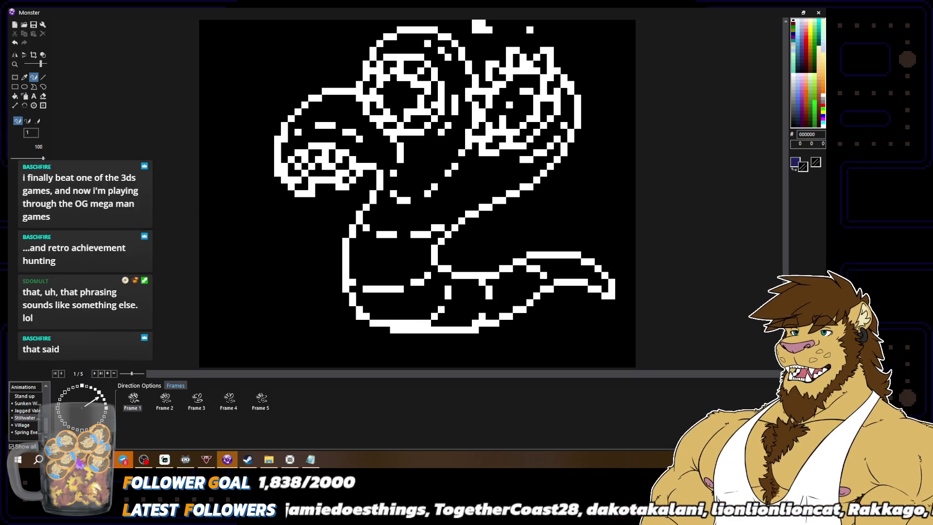
pyautogui.keyDown('alt'); pyautogui.click(396, 309); pyautogui.keyUp('alt')
pyautogui.scroll(-2, 417, 193)
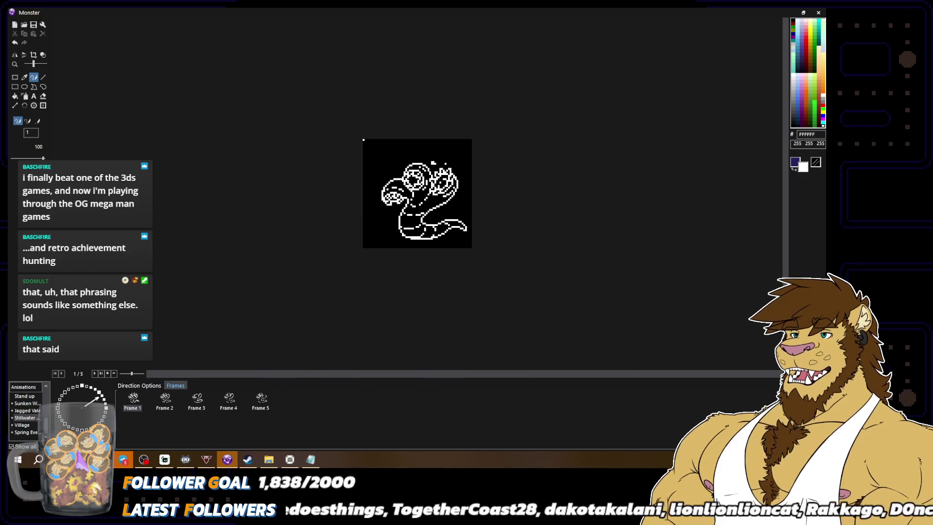
pyautogui.scroll(2, 364, 140)
pyautogui.keyDown('alt'); pyautogui.click(402, 319); pyautogui.keyUp('alt')
pyautogui.keyDown('alt'); pyautogui.click(433, 322); pyautogui.keyUp('alt')
pyautogui.scroll(-2, 433, 322)
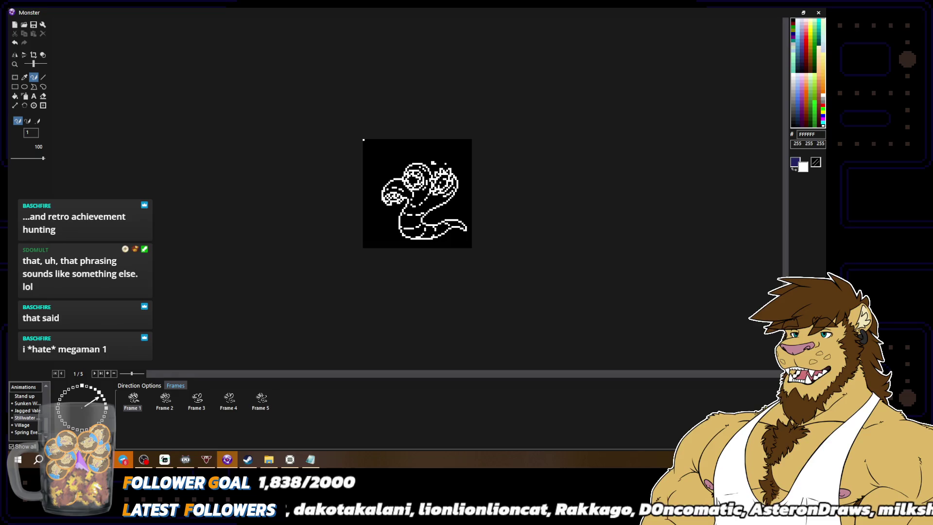
pyautogui.scroll(2, 488, 294)
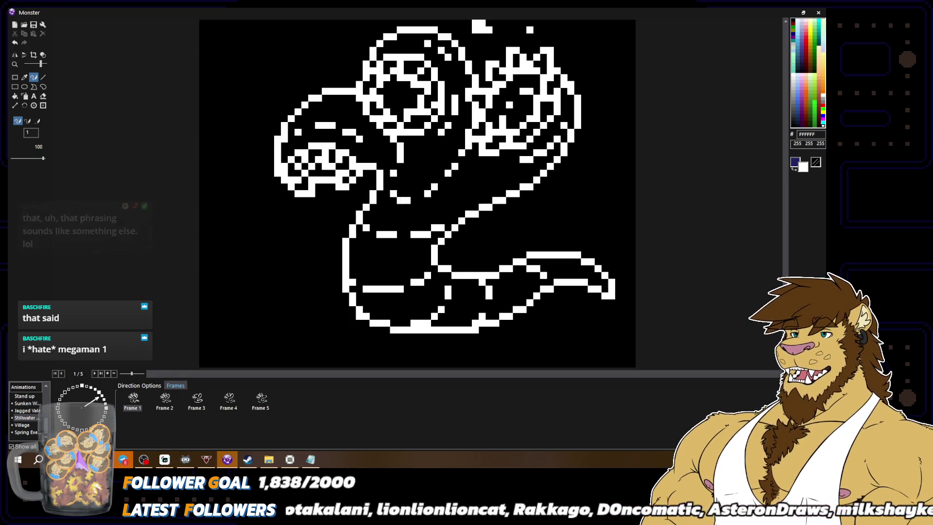
# Step: Draw a short white stroke near the serpent's neck
pyautogui.rightClick(494, 189)
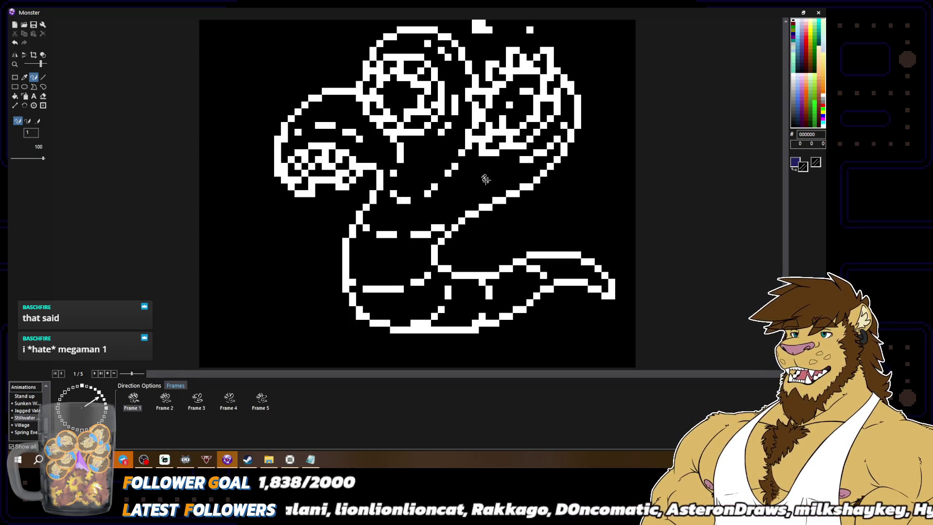
pyautogui.rightClick(528, 160)
pyautogui.scroll(-1, 527, 159)
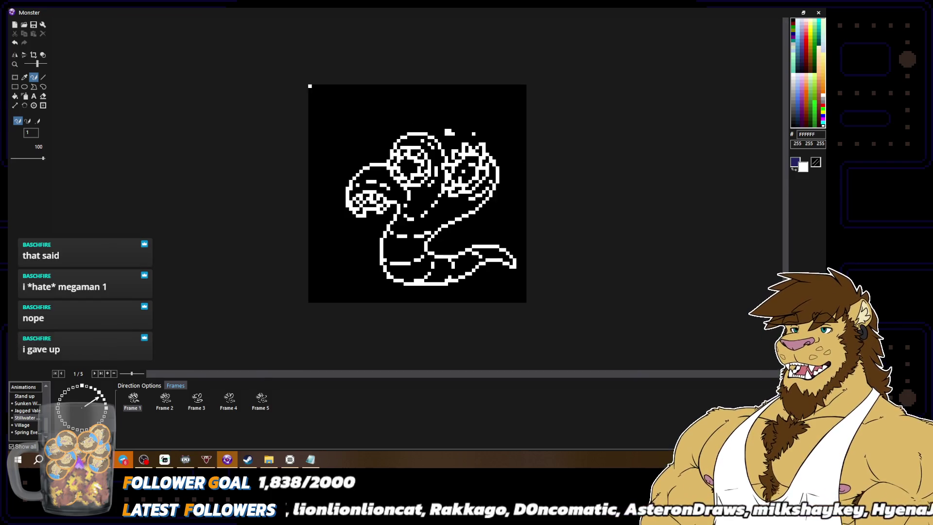
pyautogui.moveTo(458, 203); pyautogui.dragTo(439, 216)
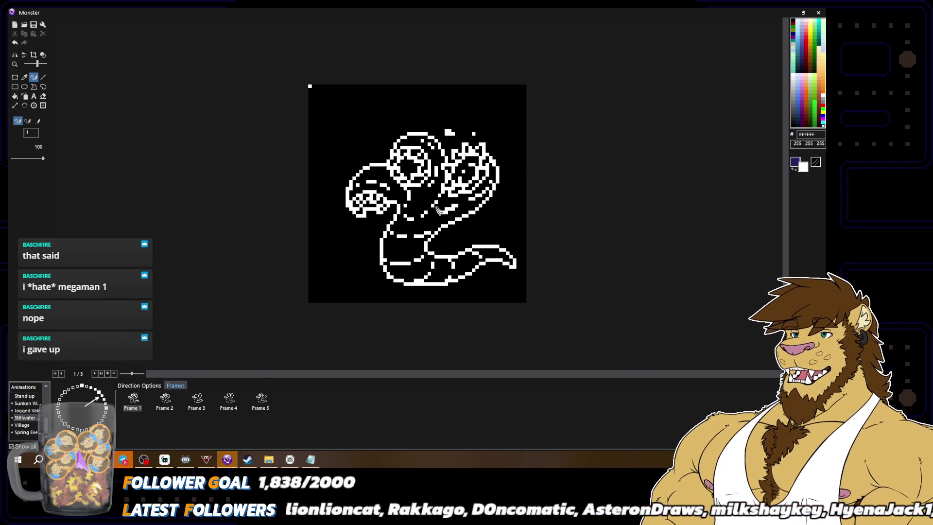
pyautogui.rightClick(816, 162)
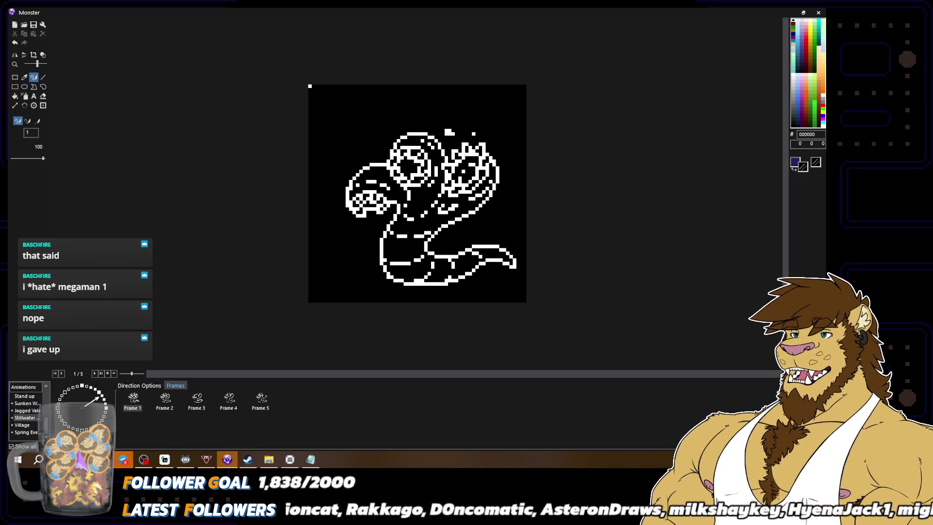
pyautogui.scroll(-2, 529, 219)
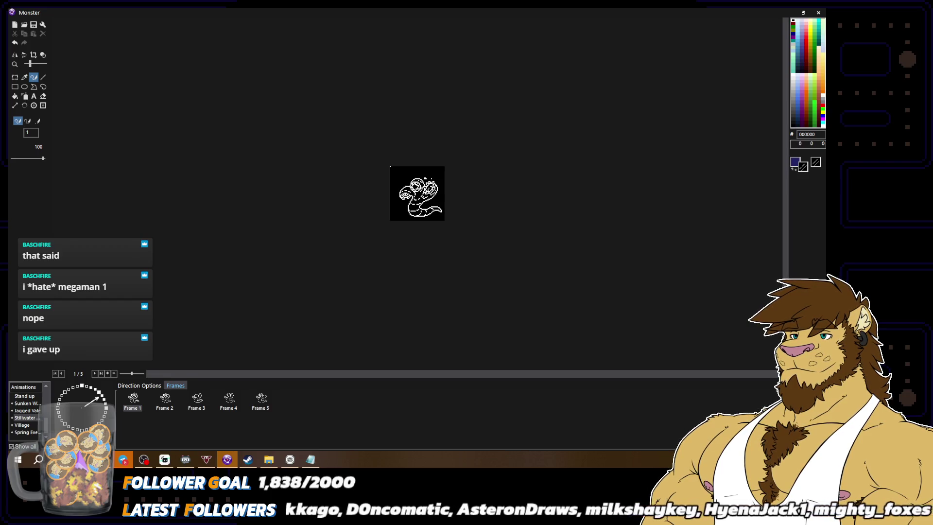
pyautogui.scroll(2, 499, 229)
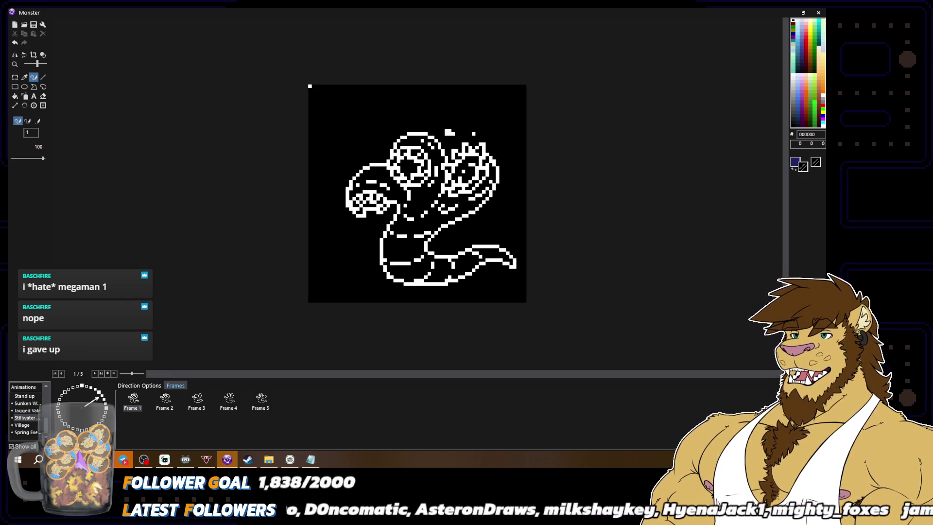
pyautogui.rightClick(451, 193)
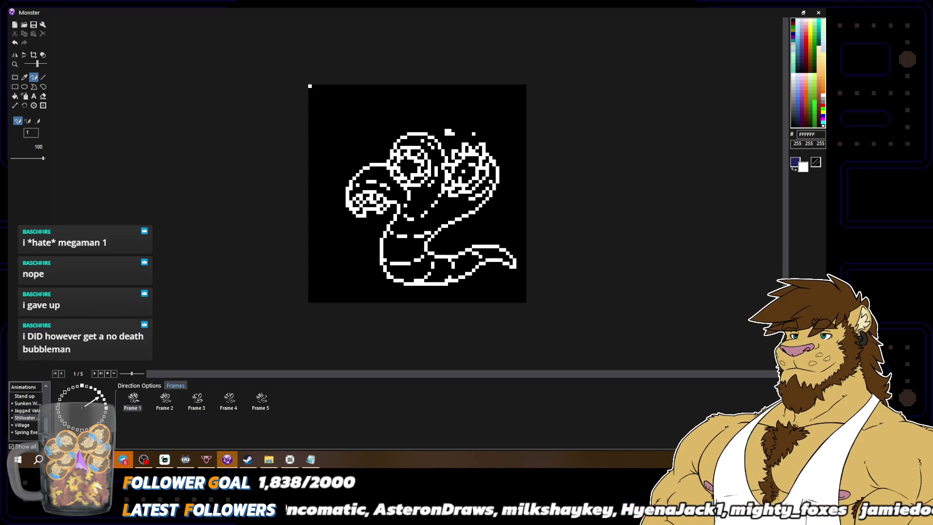
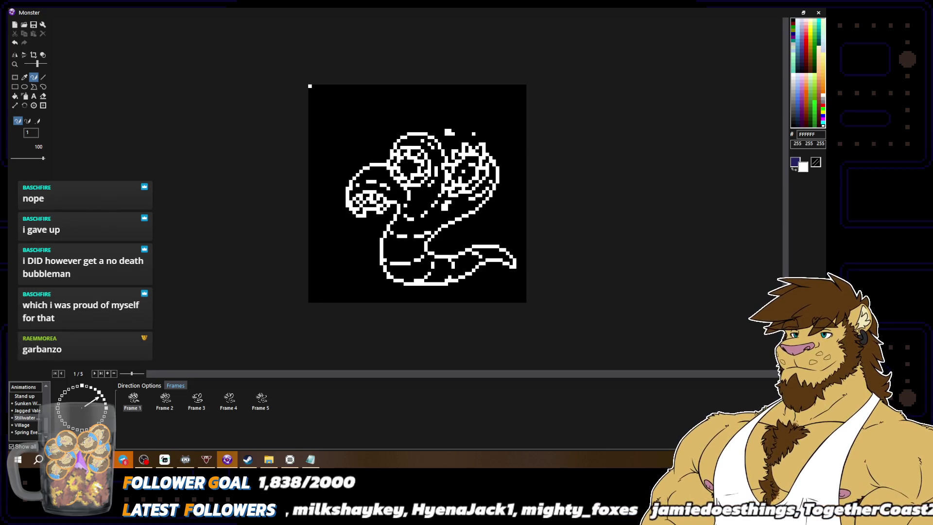
# Step: Turn on Transp. Color 'Show' so the Monster sprite's background shows as a checkerboard
pyautogui.scroll(-3, 497, 210)
pyautogui.scroll(3, 418, 193)
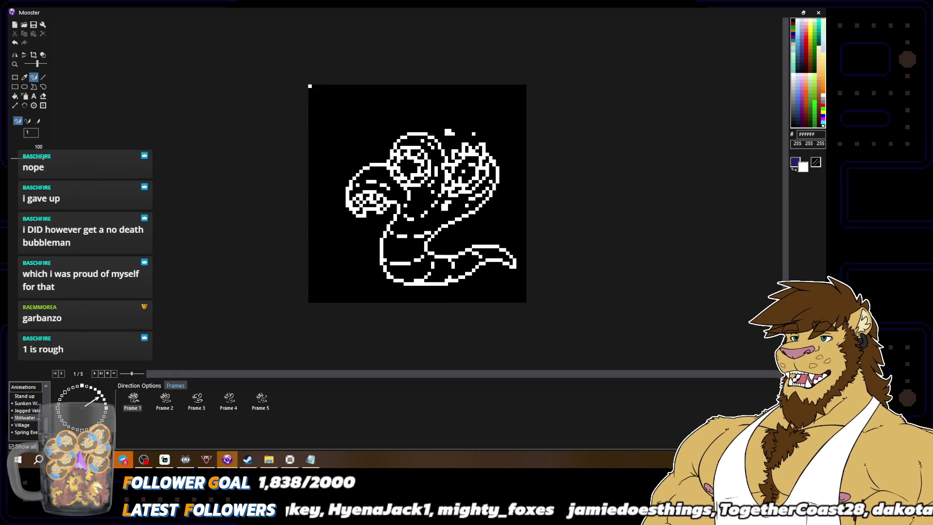
pyautogui.scroll(-3, 417, 193)
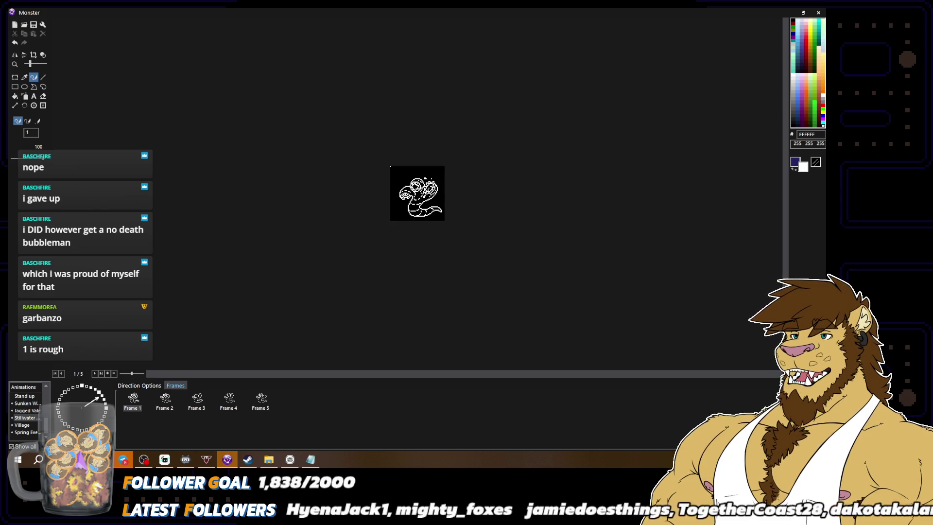
pyautogui.scroll(1, 491, 185)
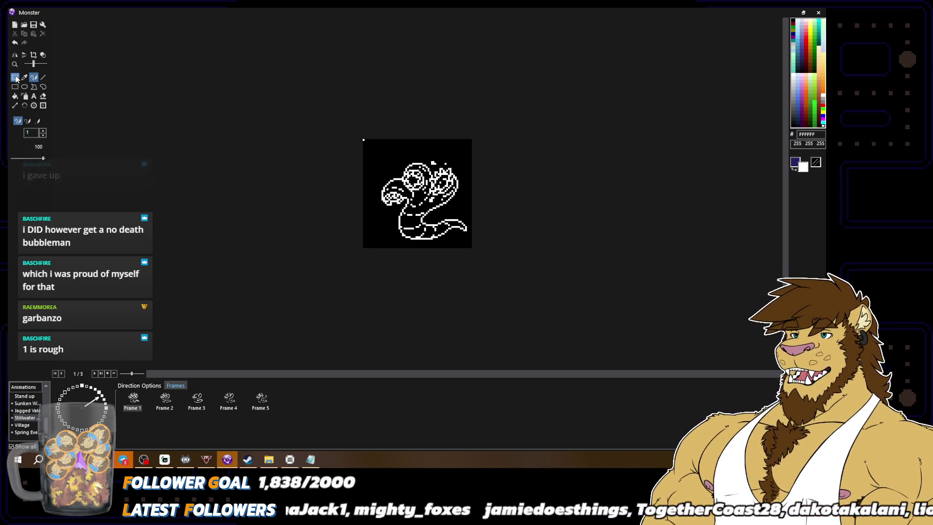
pyautogui.click(15, 78)
pyautogui.scroll(1, 16, 79)
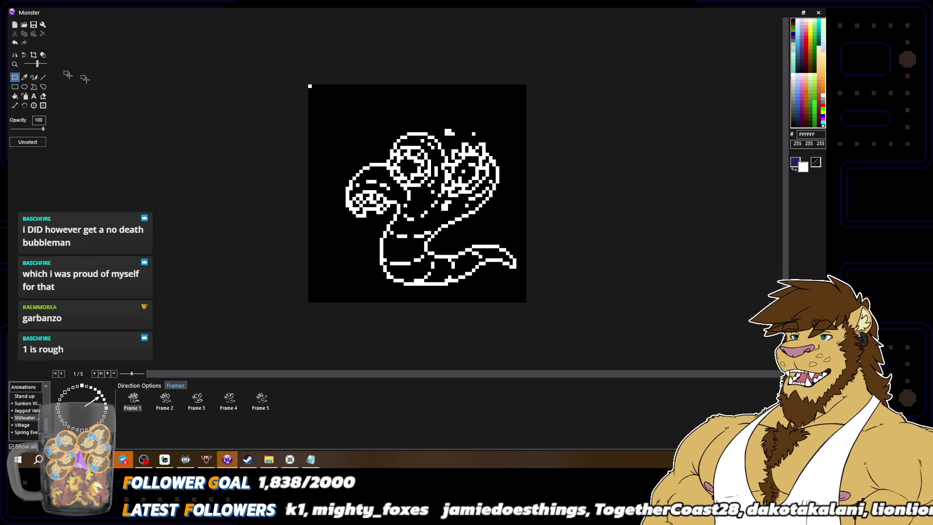
pyautogui.click(43, 55)
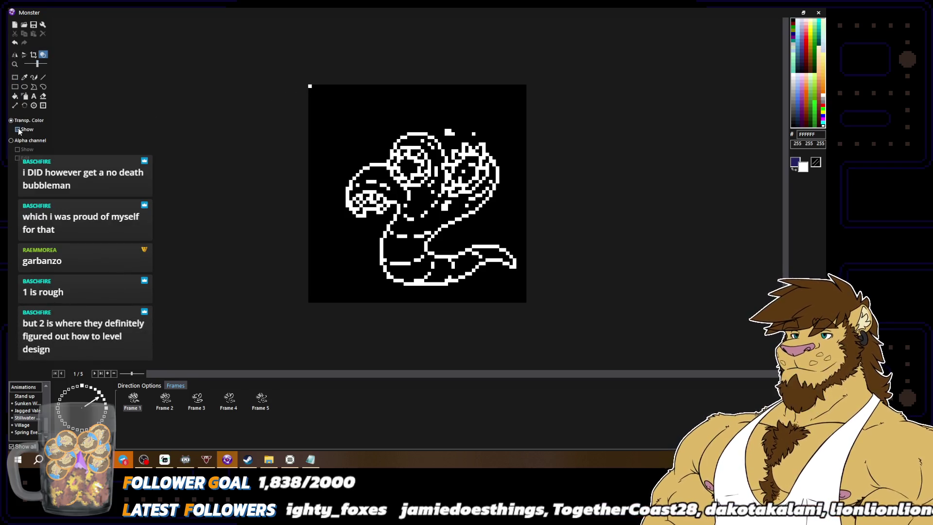
pyautogui.click(18, 129)
pyautogui.scroll(1, 174, 154)
pyautogui.click(14, 95)
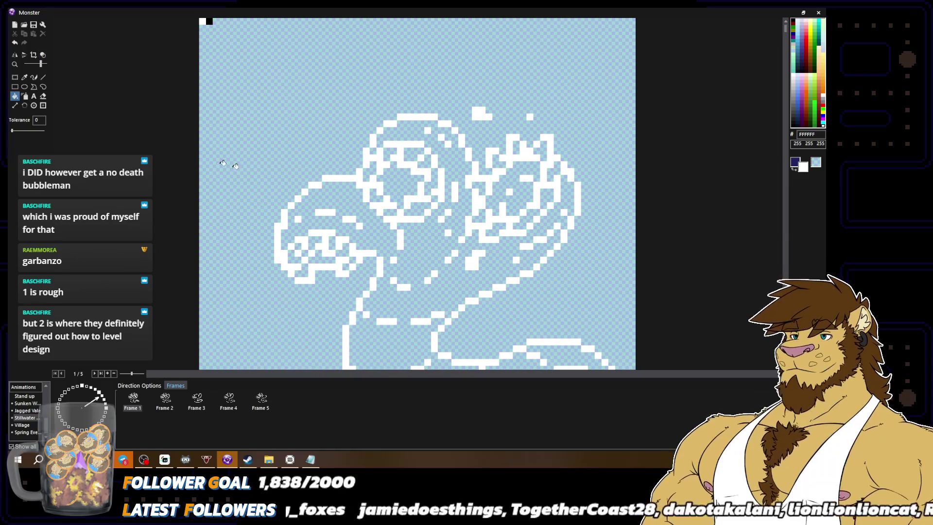
# Step: Bucket-fill the serpent's body interior and mouth area with near-black
pyautogui.scroll(-1, 224, 161)
pyautogui.rightClick(389, 280)
pyautogui.click(392, 277)
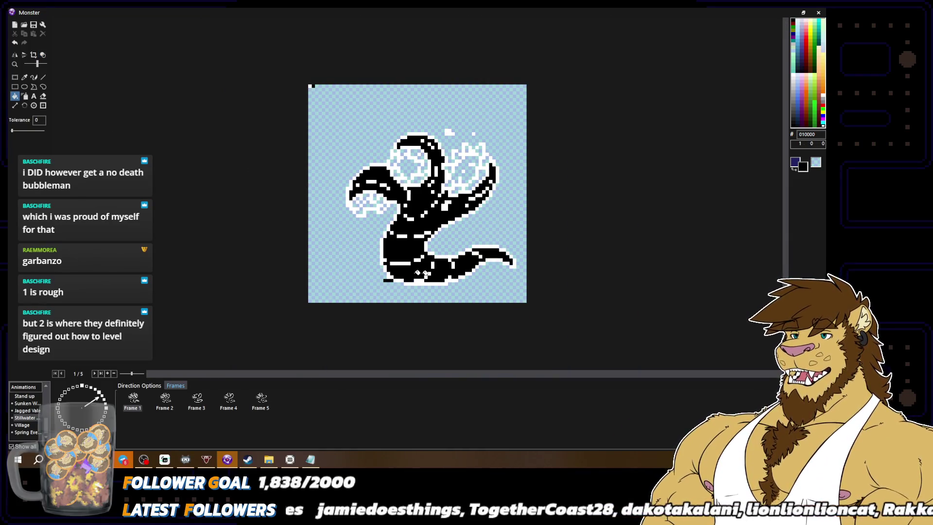
pyautogui.click(372, 204)
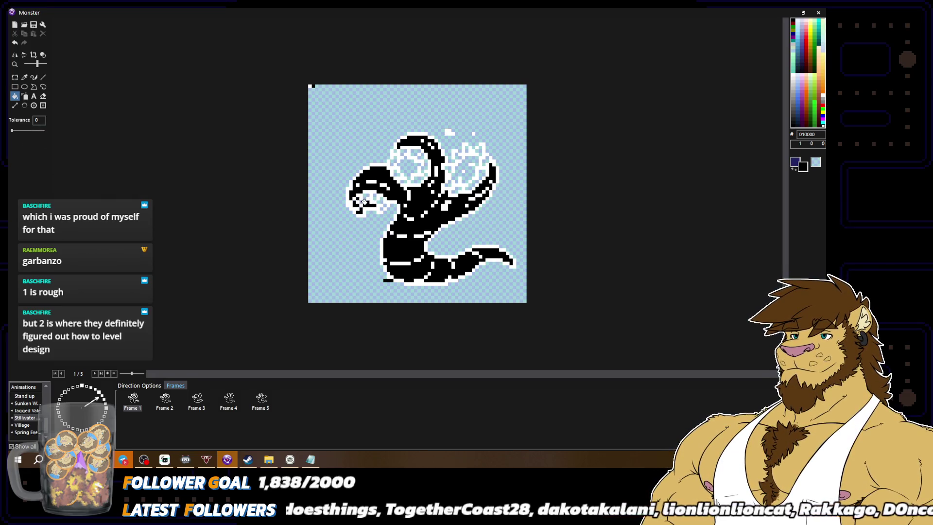
pyautogui.click(368, 195)
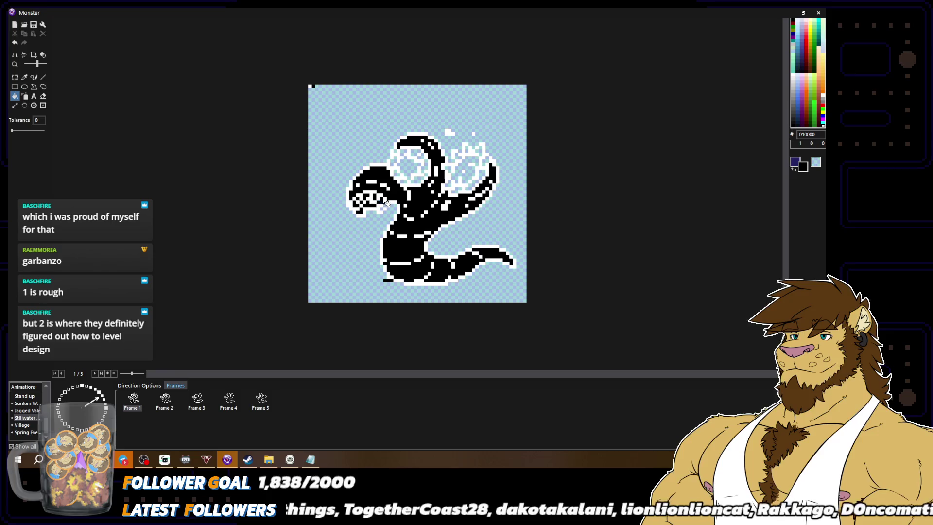
# Step: Fill the eye, the patch atop the head and the raised fist black
pyautogui.click(410, 167)
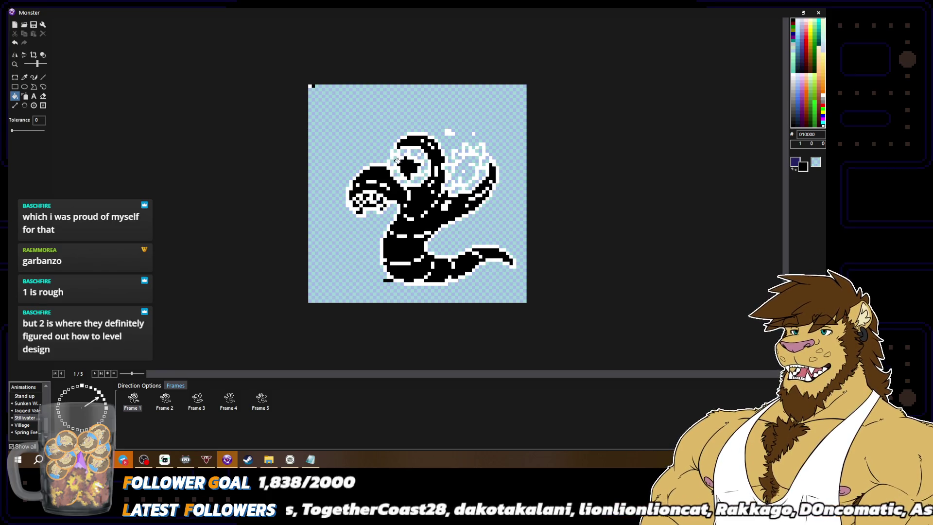
pyautogui.click(408, 151)
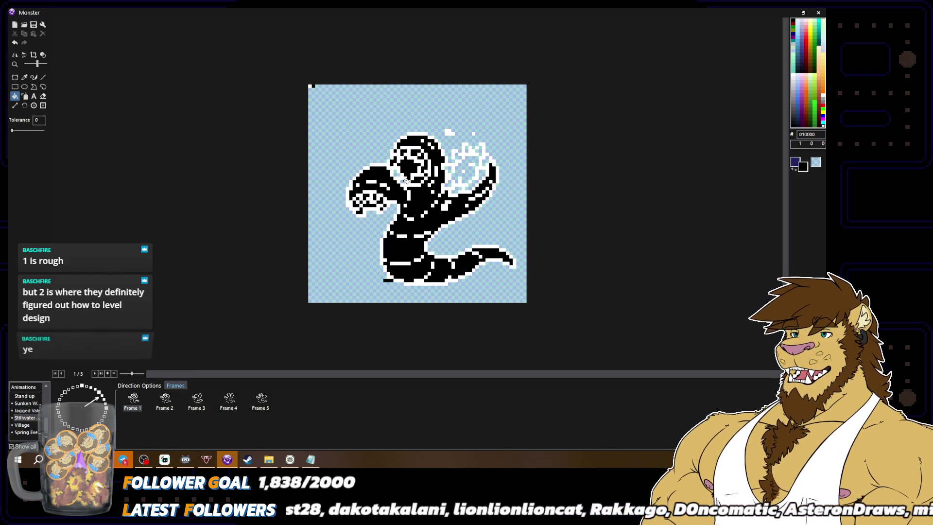
pyautogui.click(469, 178)
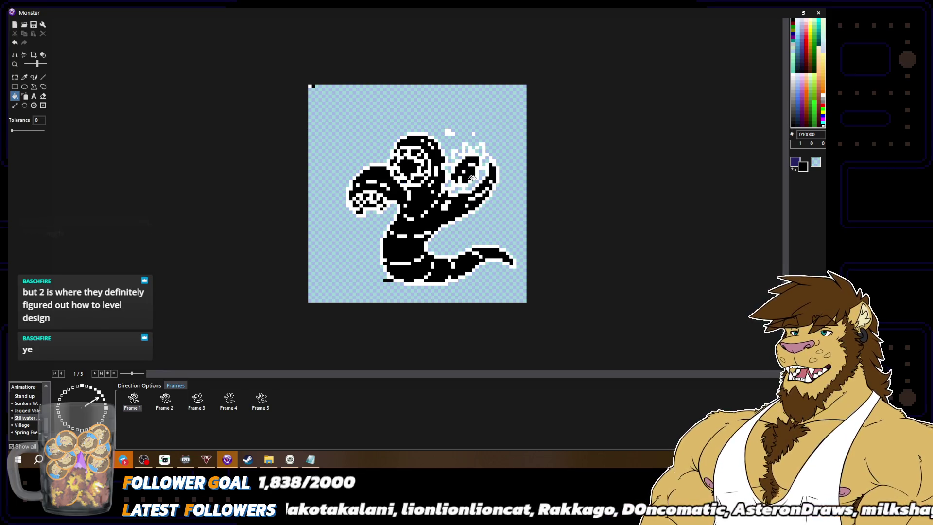
pyautogui.click(479, 151)
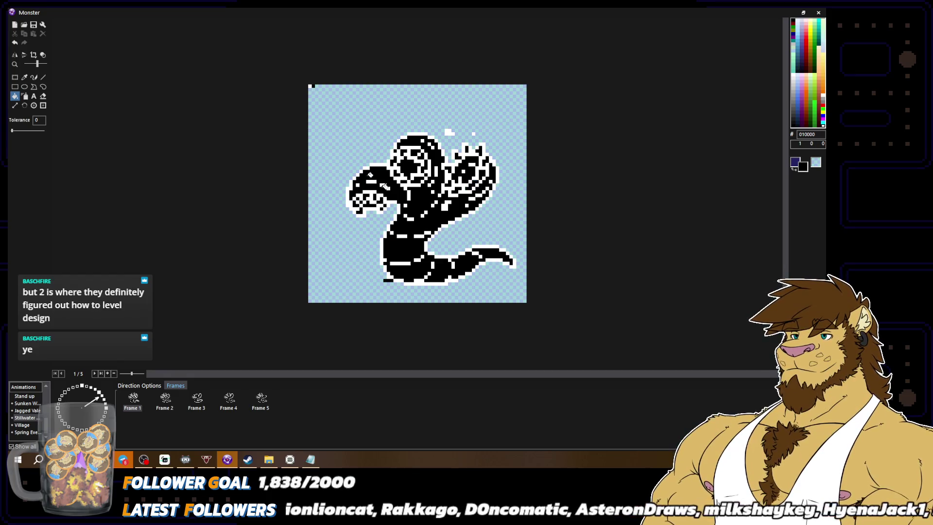
pyautogui.click(313, 87)
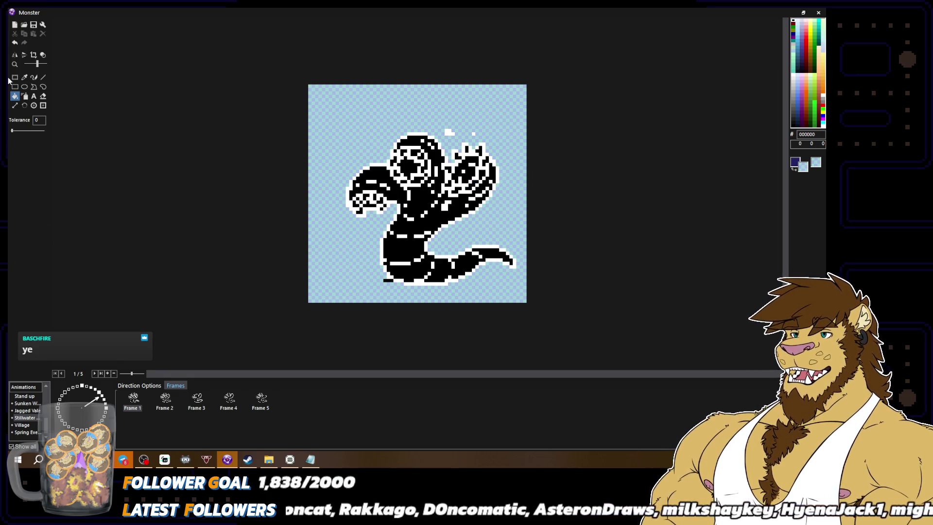
# Step: Select the whole sprite and nudge it three pixels to the left
pyautogui.click(34, 77)
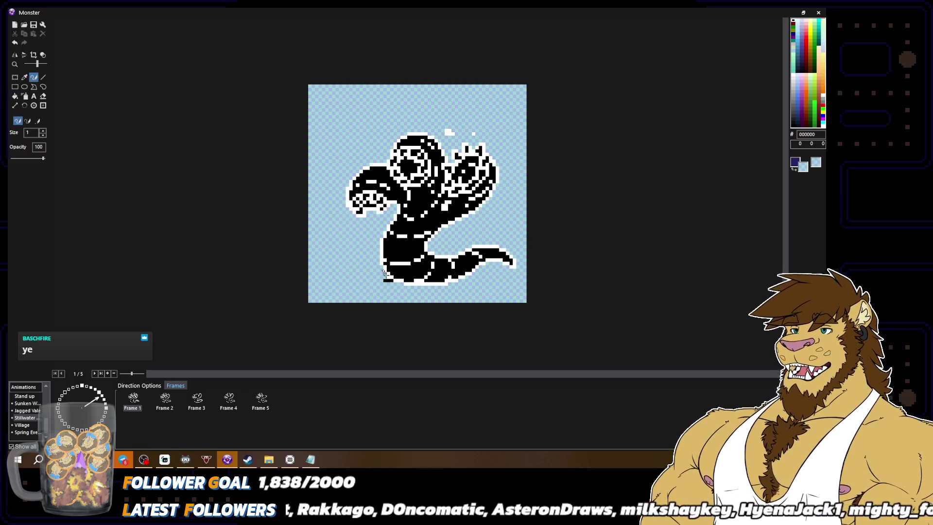
pyautogui.click(14, 76)
pyautogui.hotkey('ctrl', 'a')
pyautogui.press('Left')
pyautogui.press('Left')
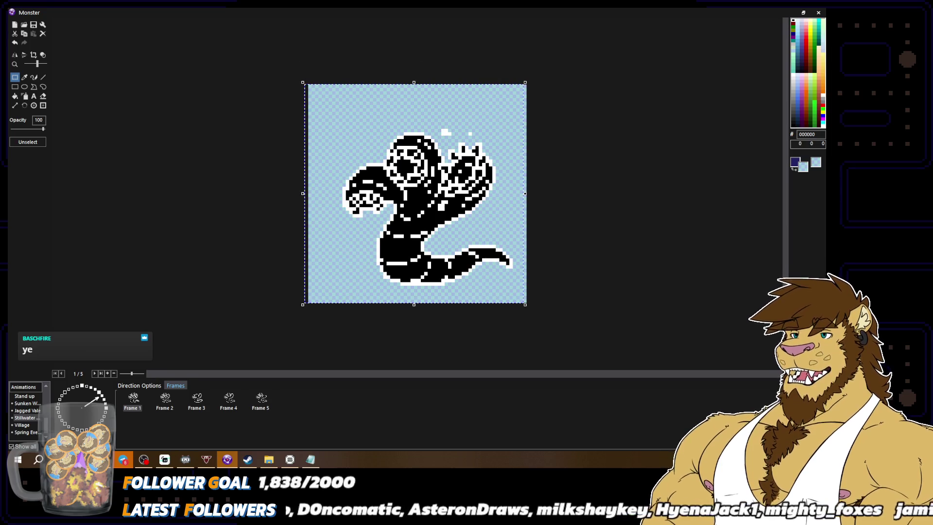
pyautogui.press('Left')
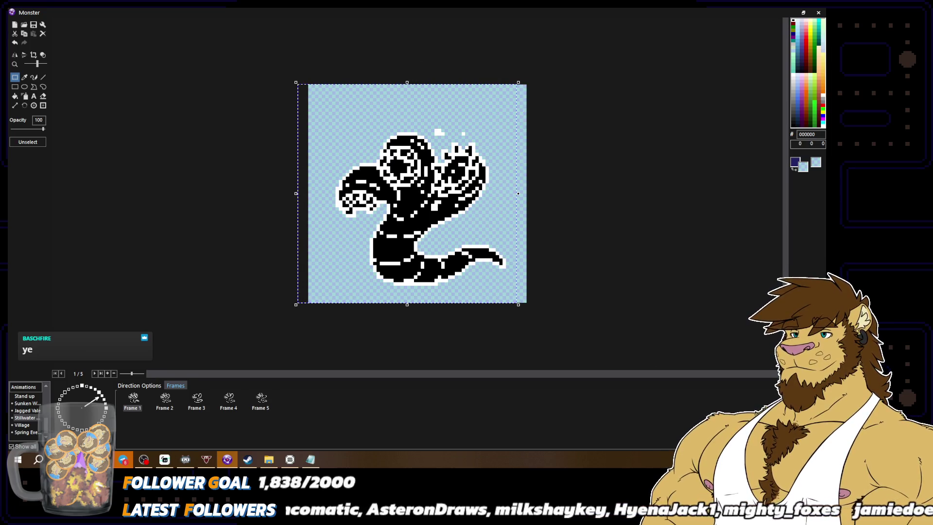
# Step: Paint over the stray white pixels along the serpent's neck in near-black
pyautogui.click(34, 77)
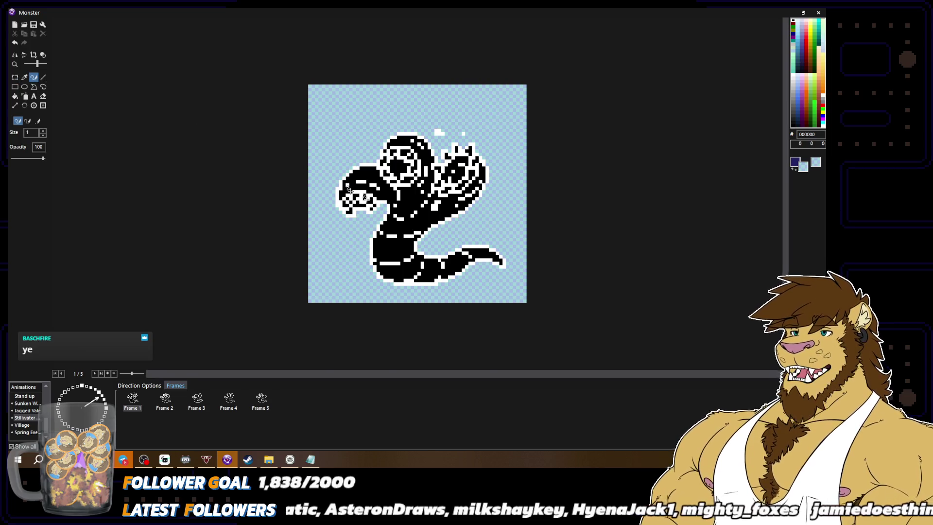
pyautogui.scroll(1, 397, 213)
pyautogui.keyDown('alt'); pyautogui.click(386, 190); pyautogui.keyUp('alt')
pyautogui.moveTo(350, 199)
pyautogui.mouseDown()
pyautogui.moveTo(351, 214)
pyautogui.moveTo(325, 245)
pyautogui.moveTo(318, 323)
pyautogui.moveTo(331, 346)
pyautogui.moveTo(363, 356)
pyautogui.mouseUp()
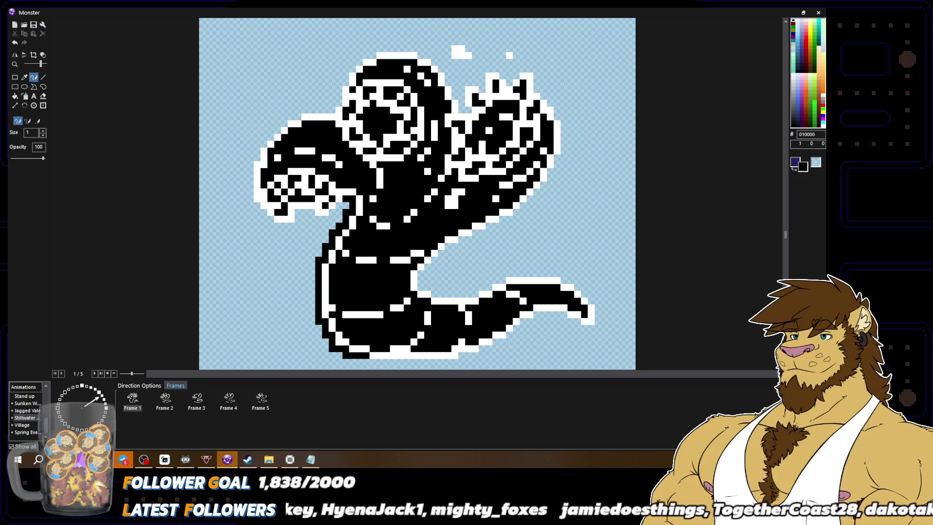
pyautogui.scroll(-1, 384, 340)
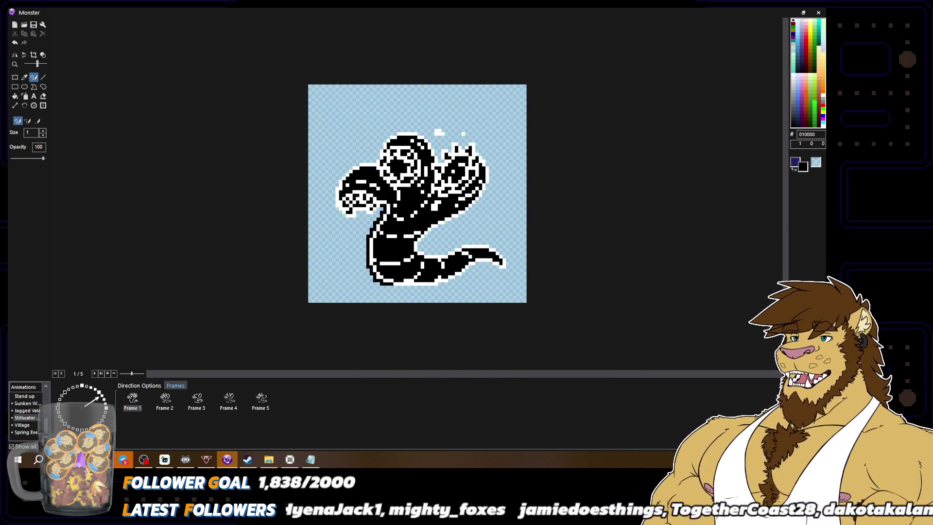
# Step: Draw black along the body's bottom edge and extend the tail's tip and top
pyautogui.scroll(1, 384, 310)
pyautogui.moveTo(366, 336)
pyautogui.mouseDown()
pyautogui.moveTo(452, 336)
pyautogui.moveTo(496, 322)
pyautogui.moveTo(547, 289)
pyautogui.mouseUp()
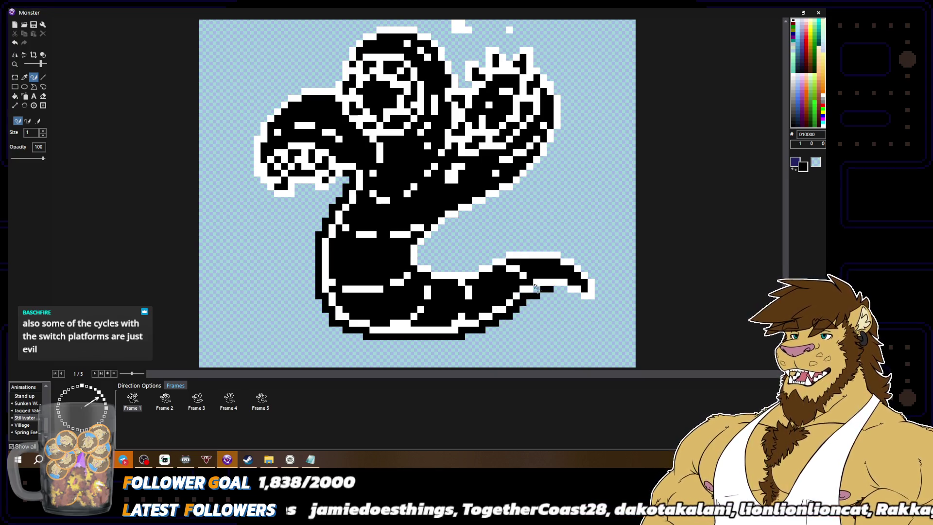
pyautogui.rightClick(542, 291)
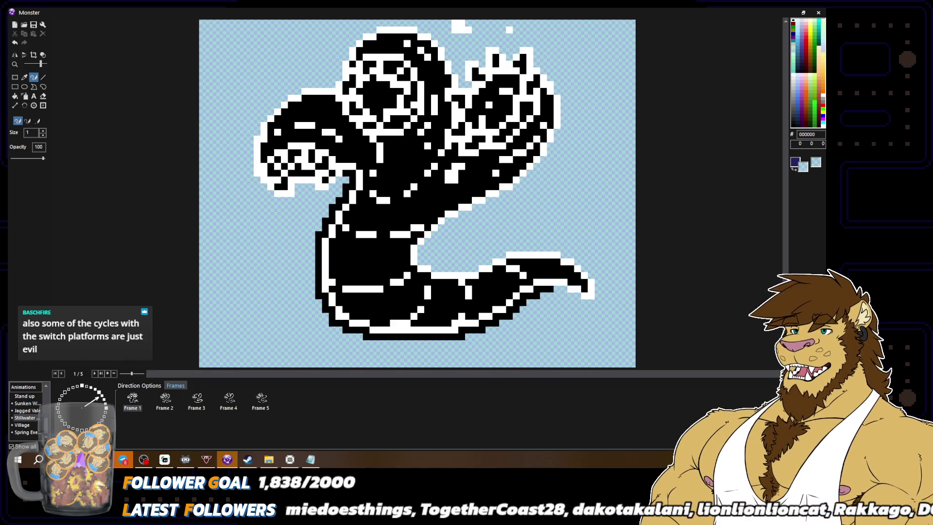
pyautogui.scroll(-1, 543, 292)
pyautogui.rightClick(486, 261)
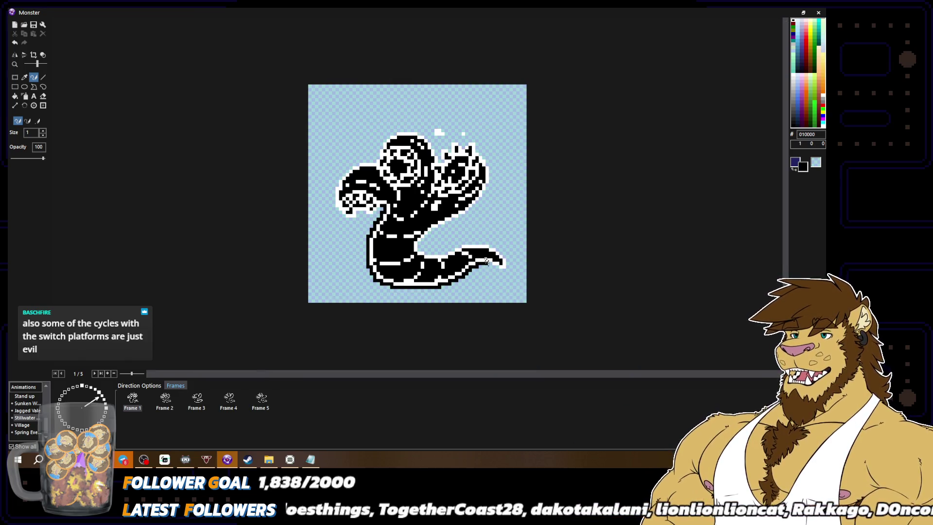
pyautogui.moveTo(501, 267); pyautogui.dragTo(504, 267)
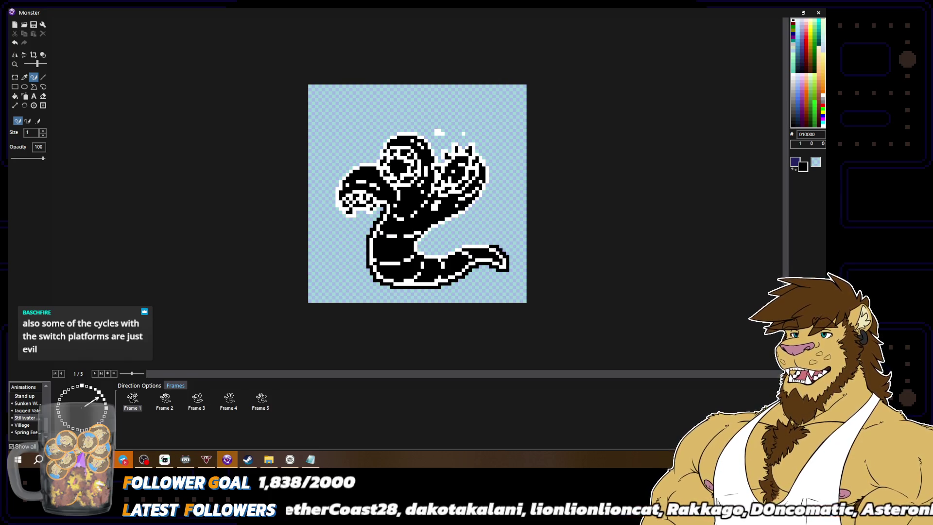
pyautogui.moveTo(484, 242); pyautogui.dragTo(461, 243)
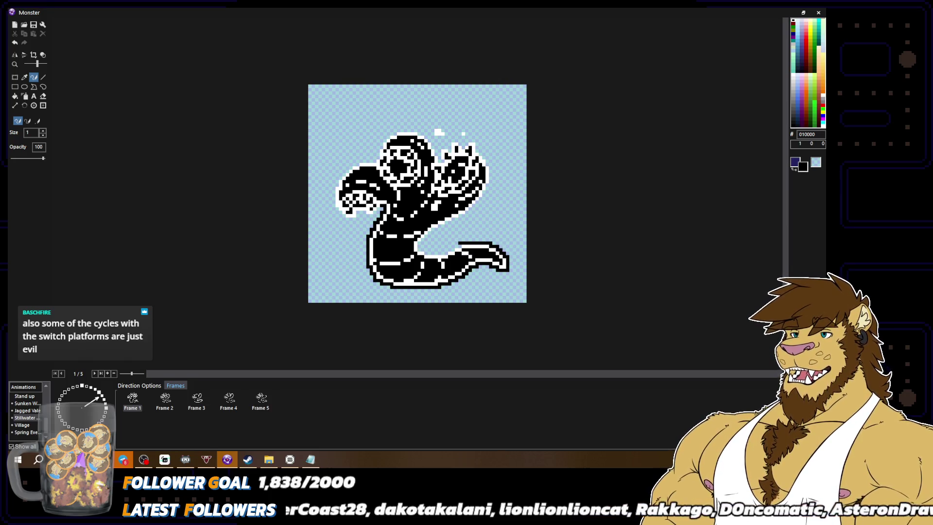
# Step: Fill the body-tail and lower-left body gaps, and outline the head's top in black
pyautogui.rightClick(448, 238)
pyautogui.rightClick(444, 247)
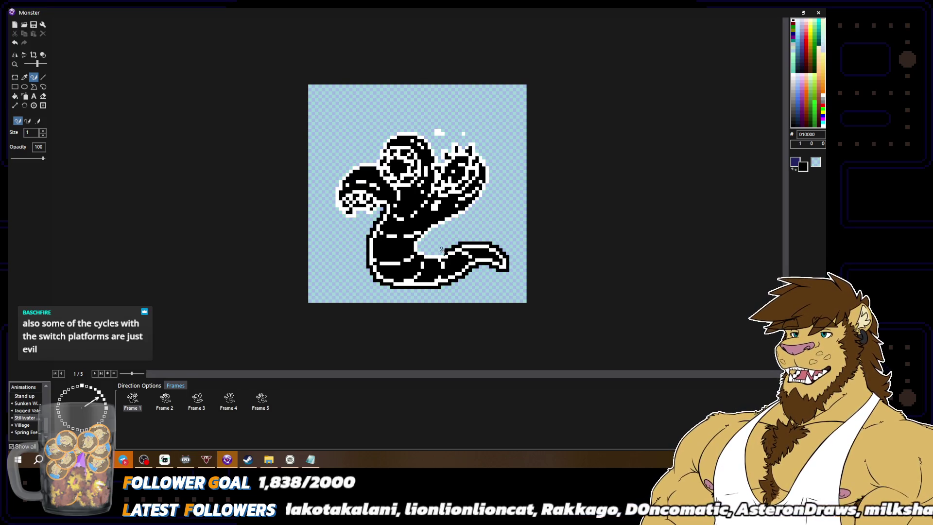
pyautogui.moveTo(443, 250); pyautogui.dragTo(428, 248)
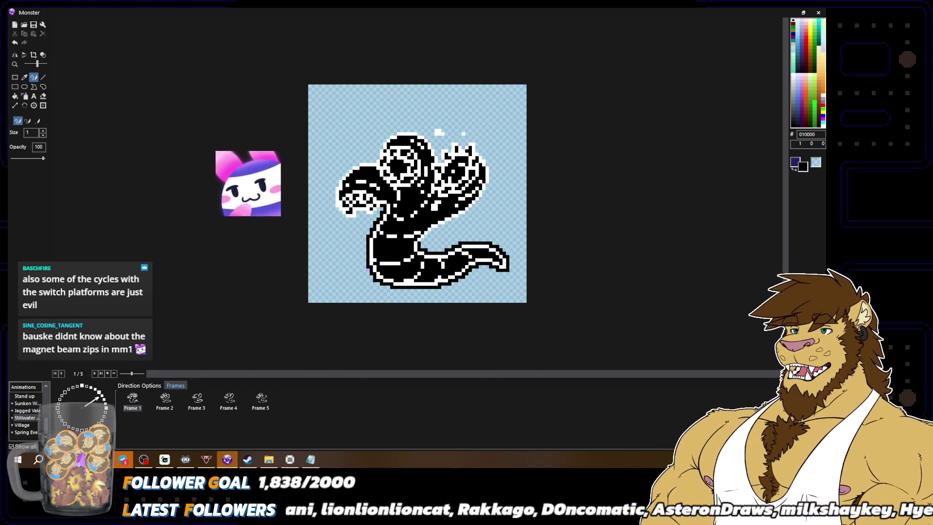
pyautogui.press('+')
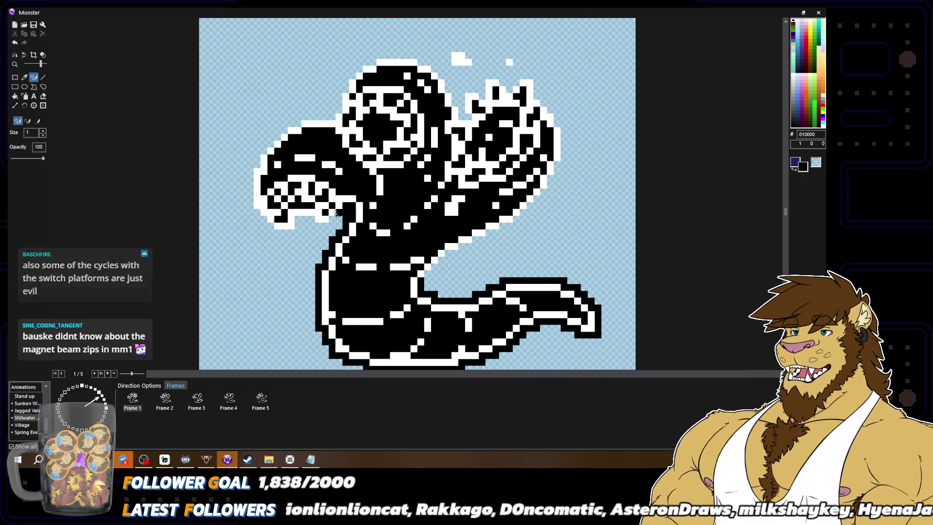
pyautogui.moveTo(335, 217)
pyautogui.mouseDown()
pyautogui.moveTo(269, 229)
pyautogui.moveTo(250, 209)
pyautogui.moveTo(250, 168)
pyautogui.moveTo(276, 132)
pyautogui.moveTo(332, 111)
pyautogui.moveTo(351, 66)
pyautogui.mouseUp()
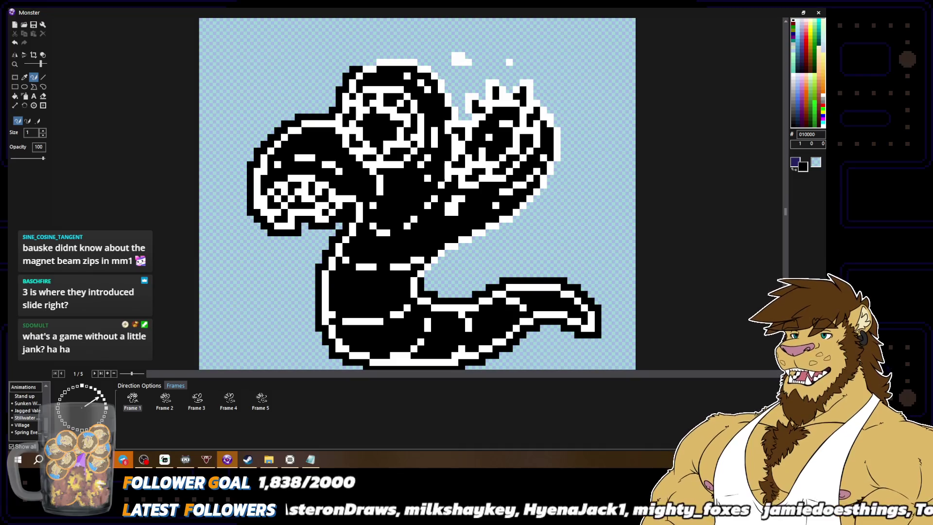
pyautogui.moveTo(358, 62)
pyautogui.mouseDown()
pyautogui.moveTo(388, 54)
pyautogui.moveTo(429, 59)
pyautogui.moveTo(462, 118)
pyautogui.moveTo(486, 73)
pyautogui.moveTo(506, 76)
pyautogui.moveTo(510, 92)
pyautogui.mouseUp()
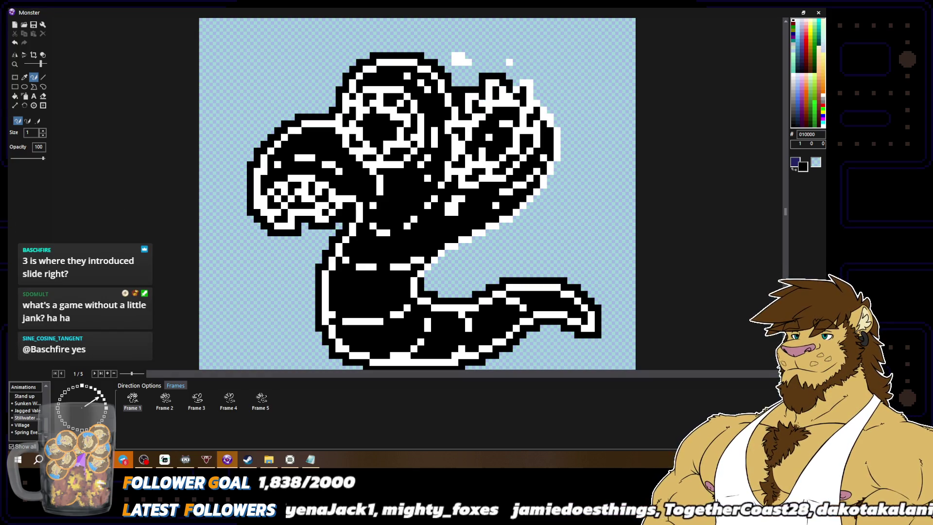
pyautogui.moveTo(510, 82); pyautogui.dragTo(535, 76)
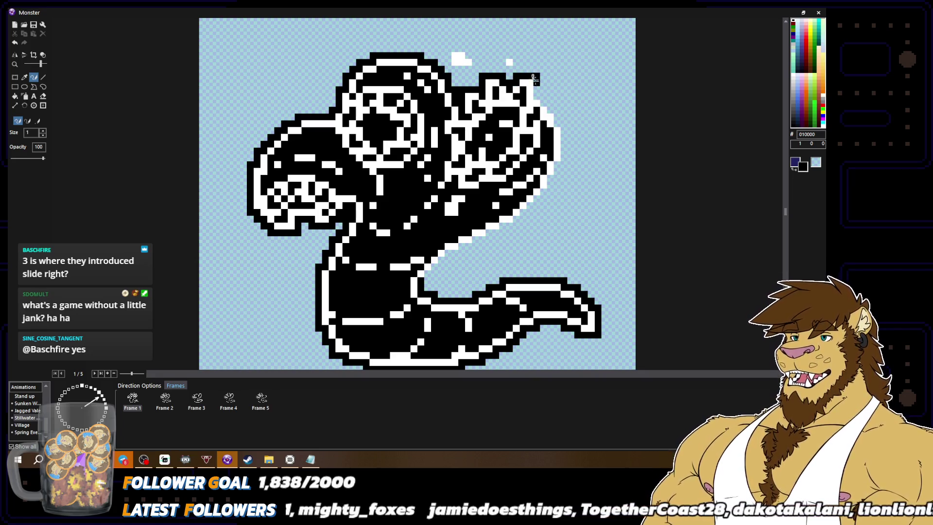
pyautogui.scroll(-2, 535, 75)
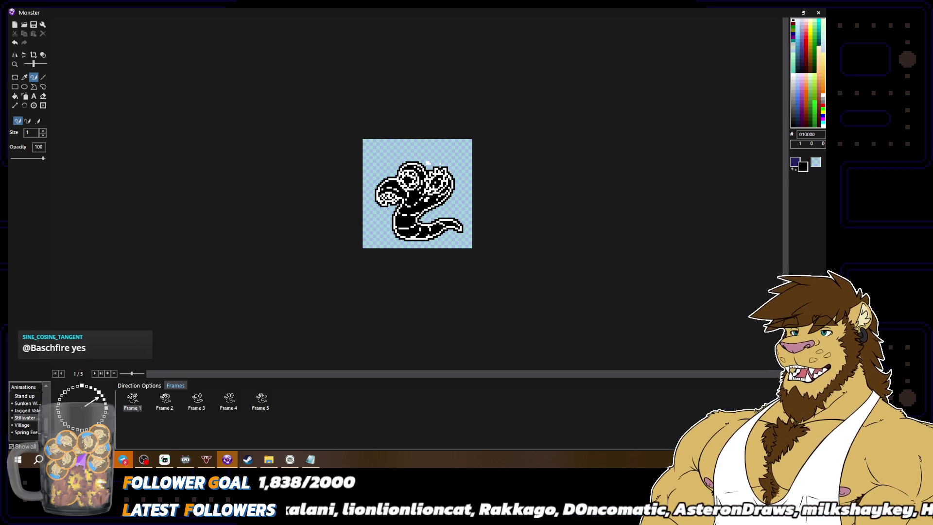
# Step: Delete Frames 2 to 5 of the Monster animation, keeping only Frame 1
pyautogui.click(165, 403)
pyautogui.click(197, 402)
pyautogui.click(228, 401)
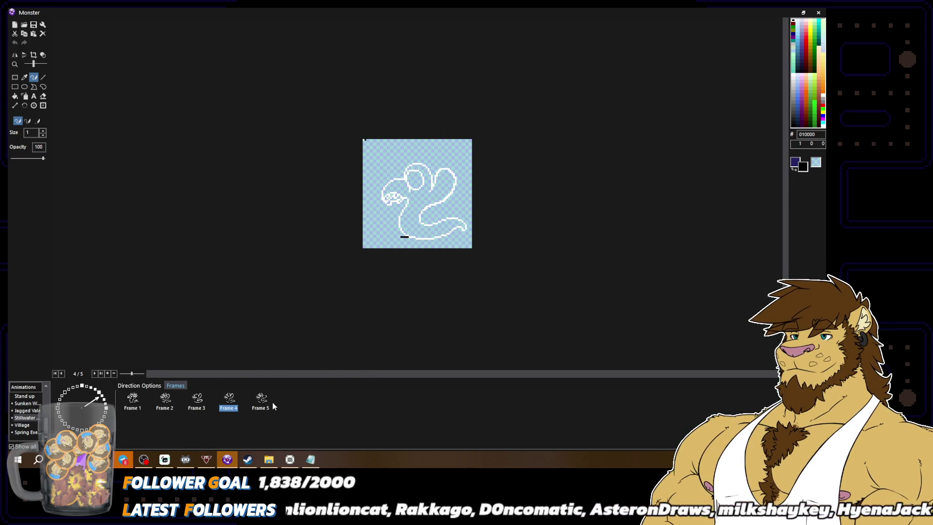
pyautogui.click(265, 402)
pyautogui.click(133, 401)
pyautogui.click(164, 403)
pyautogui.keyDown('shift'); pyautogui.click(268, 407); pyautogui.keyUp('shift')
pyautogui.press('Delete')
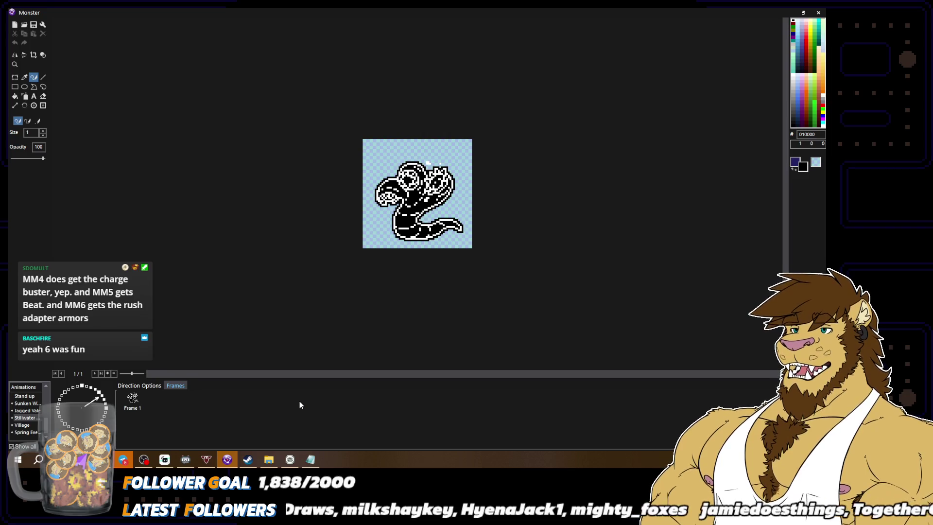
# Step: Check the animation's direction options and close the sprite editor
pyautogui.click(139, 385)
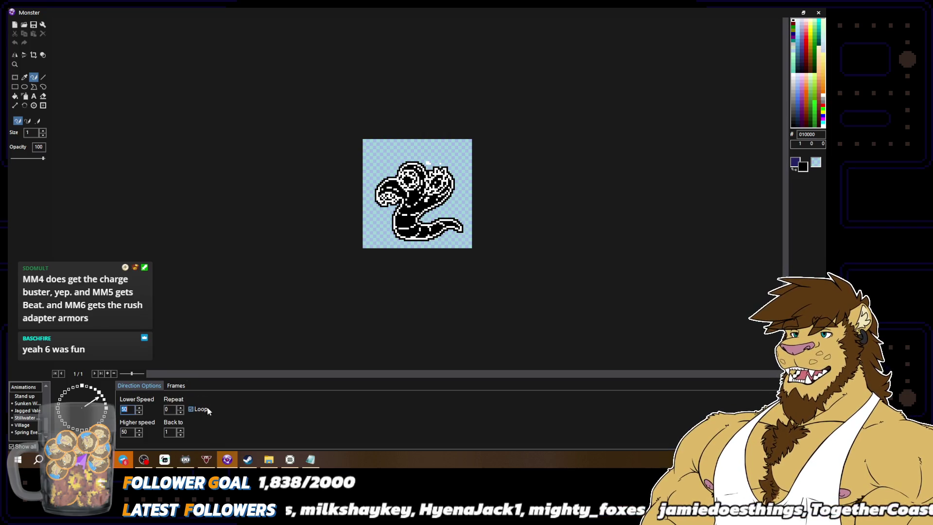
pyautogui.click(102, 394)
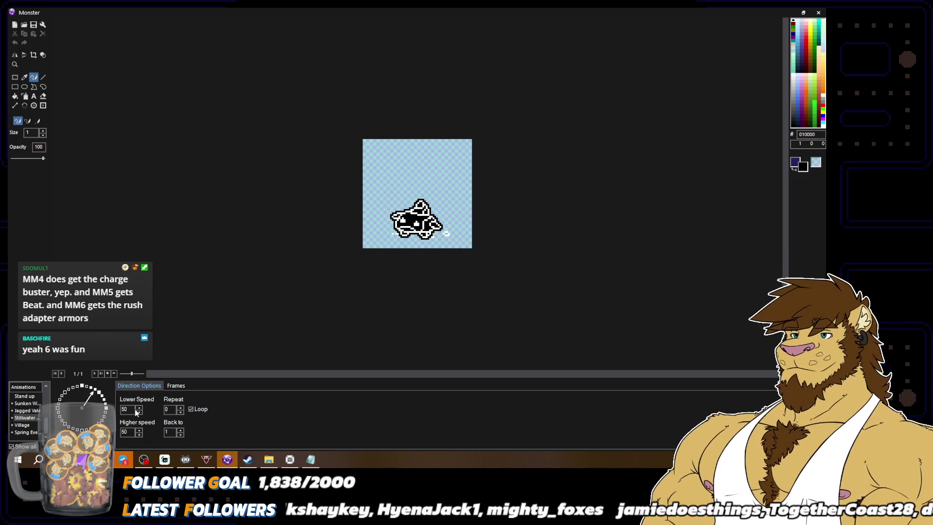
pyautogui.press('Return')
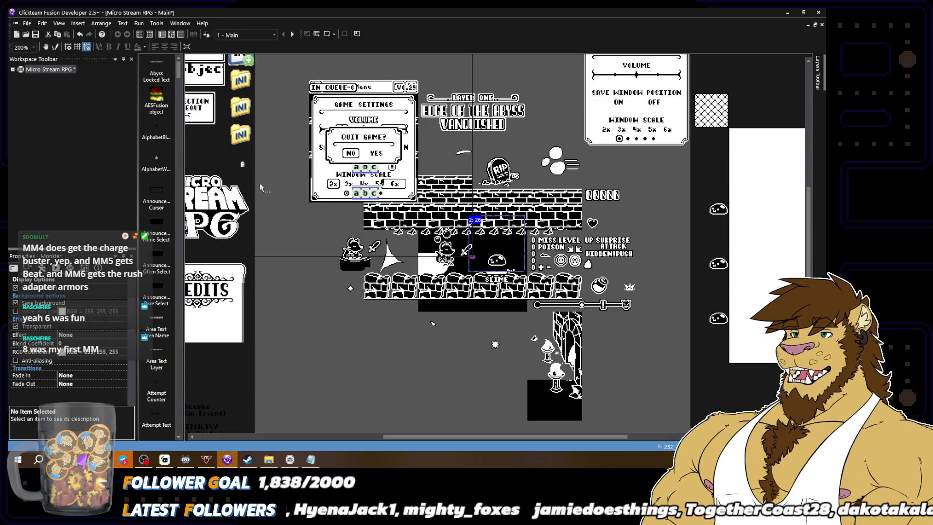
# Step: Save the Micro Stream RPG project from the File menu
pyautogui.click(28, 24)
pyautogui.click(38, 61)
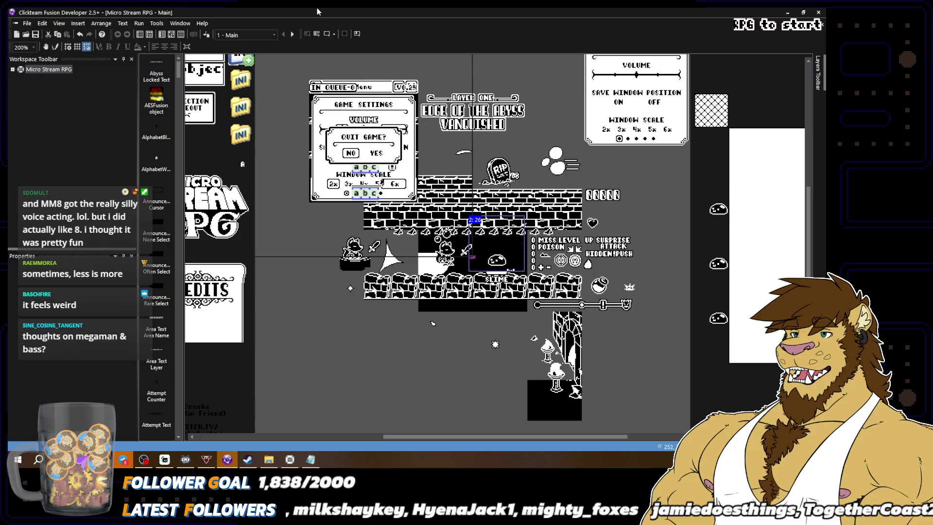
# Step: Open and dismiss the File menu, then switch over to the web browser
pyautogui.click(27, 23)
pyautogui.click(39, 61)
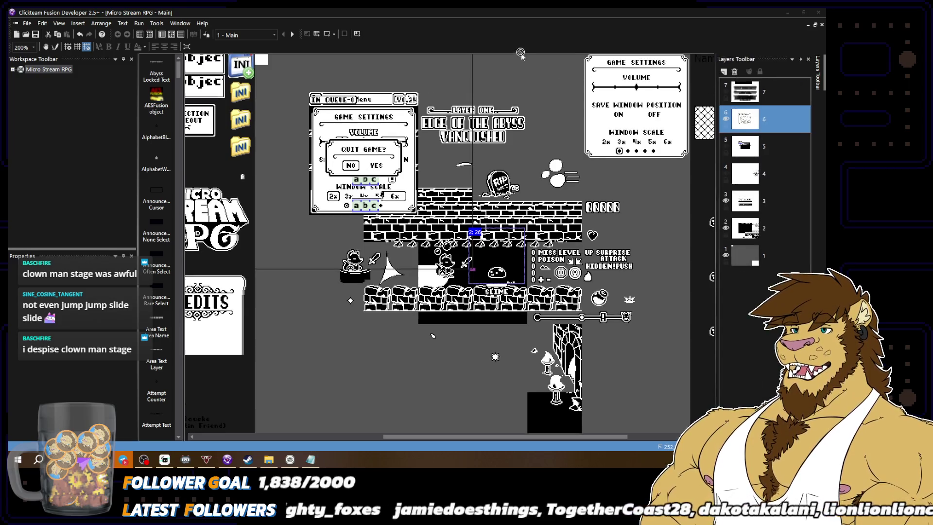
pyautogui.hotkey('alt', 'Tab')
pyautogui.scroll(-6, 500, 319)
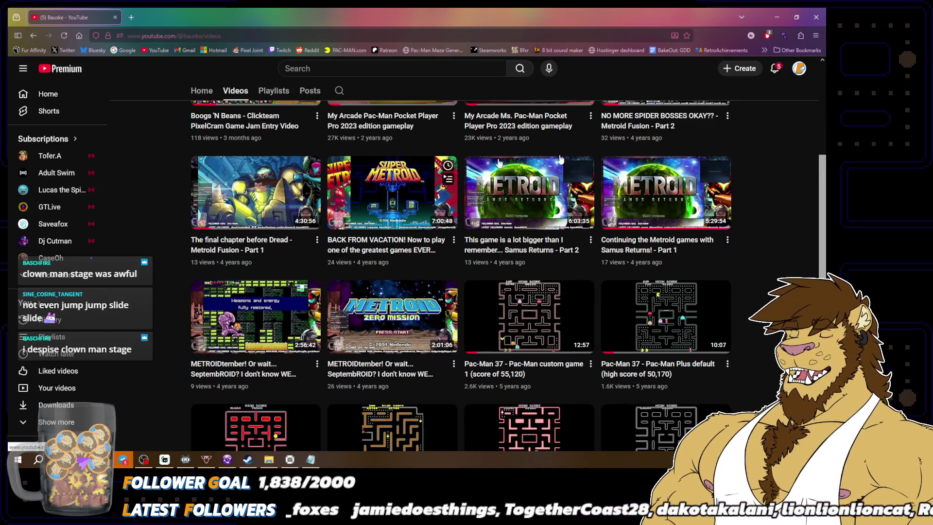
# Step: Scroll the Videos grid and open 'IT'S MEGA MAY! Mega Man 7 stream, Part 2!'
pyautogui.moveTo(577, 231)
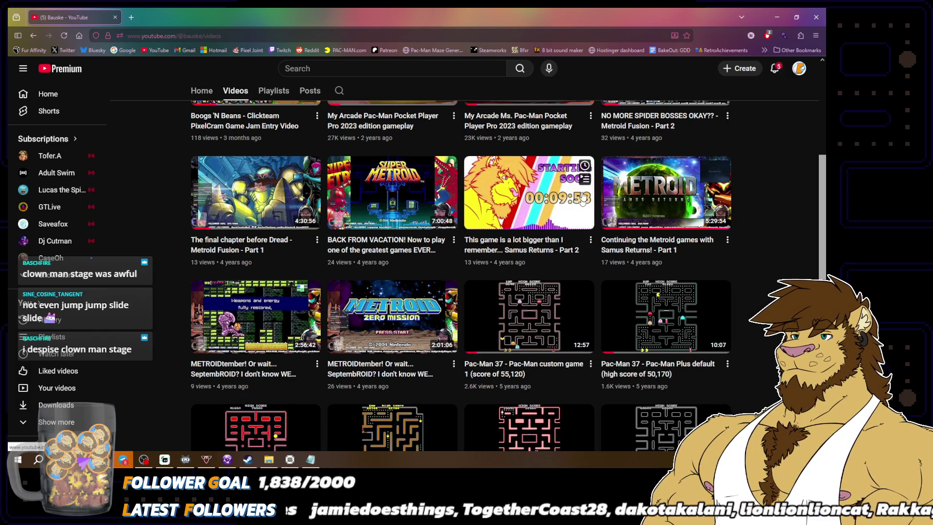
pyautogui.scroll(-5, 771, 265)
pyautogui.scroll(-5, 771, 263)
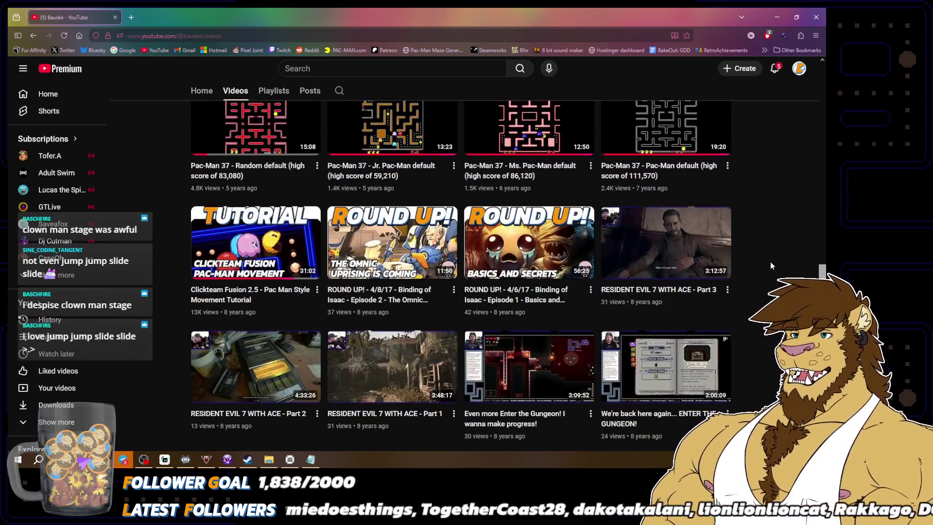
pyautogui.scroll(-4, 771, 265)
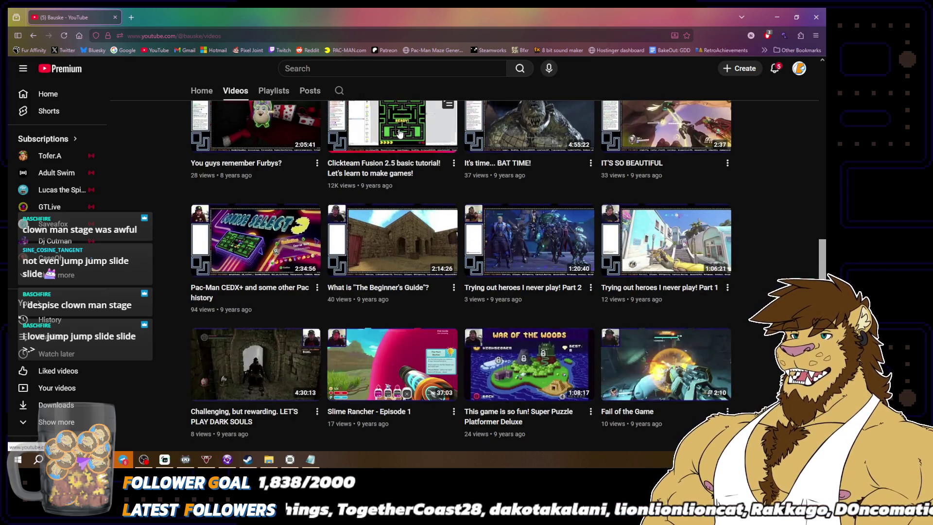
pyautogui.scroll(-4, 397, 134)
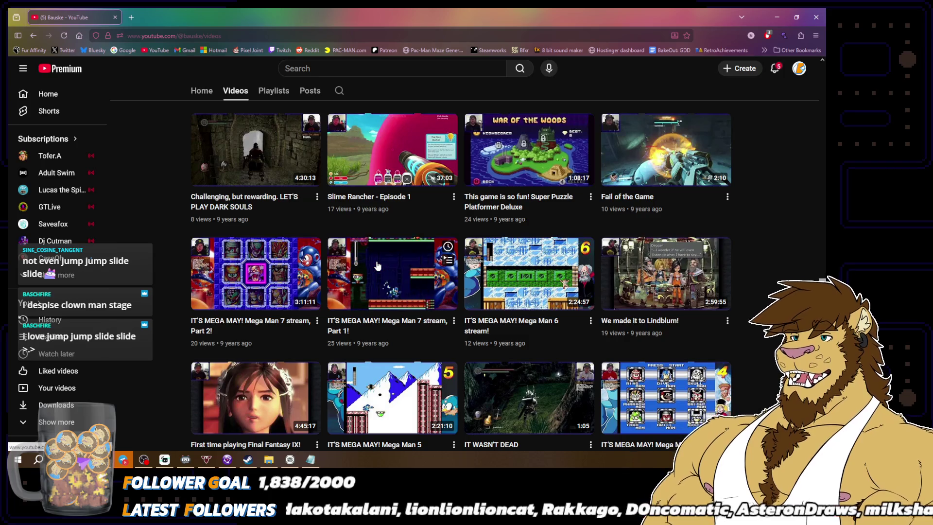
pyautogui.click(280, 275)
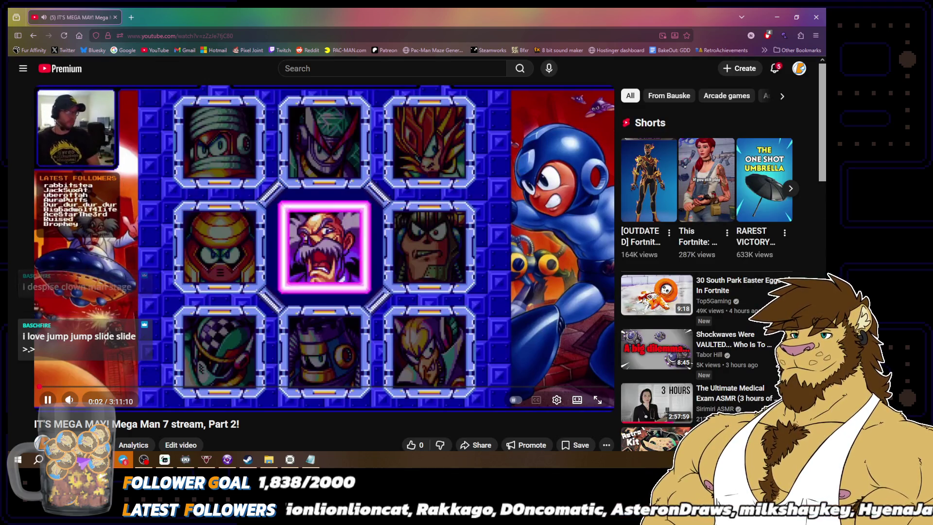
# Step: Jump to around 21 minutes into the stream, then pause and resume playback
pyautogui.moveTo(89, 127)
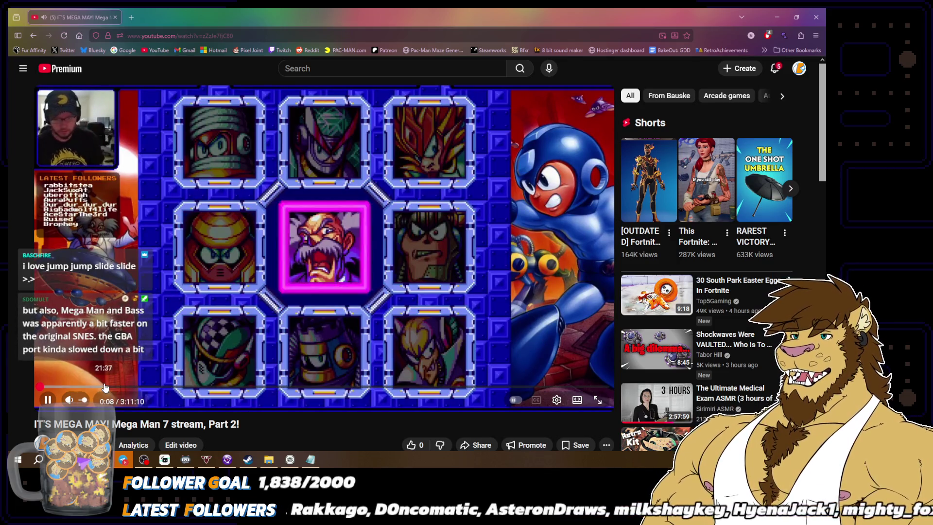
pyautogui.click(103, 387)
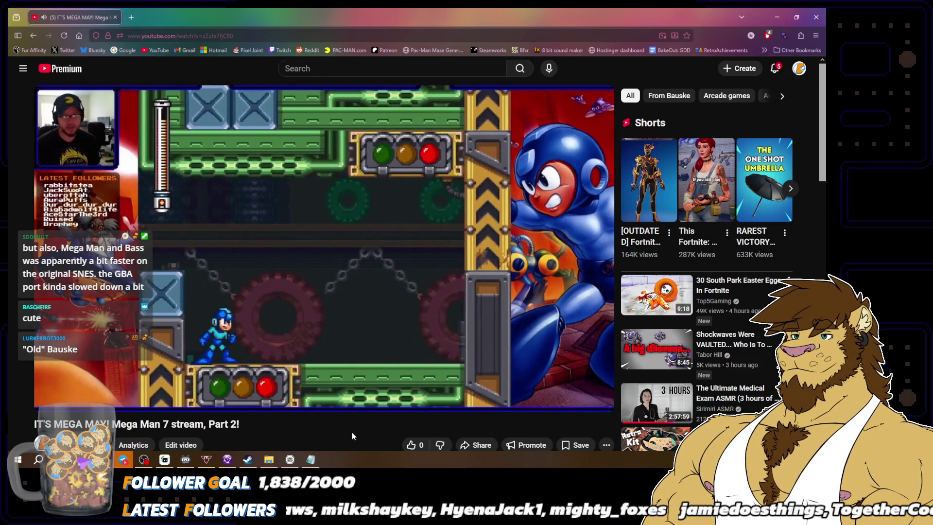
pyautogui.moveTo(290, 208)
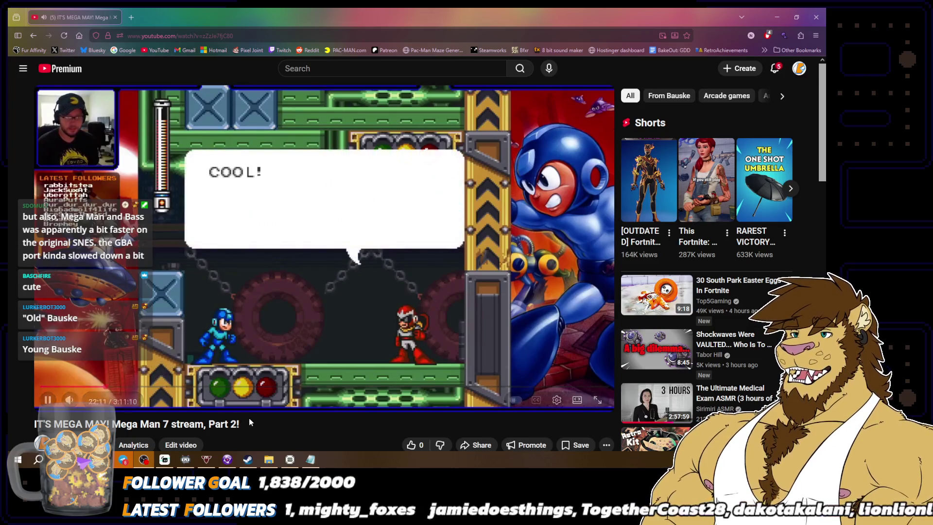
pyautogui.scroll(-2, 350, 345)
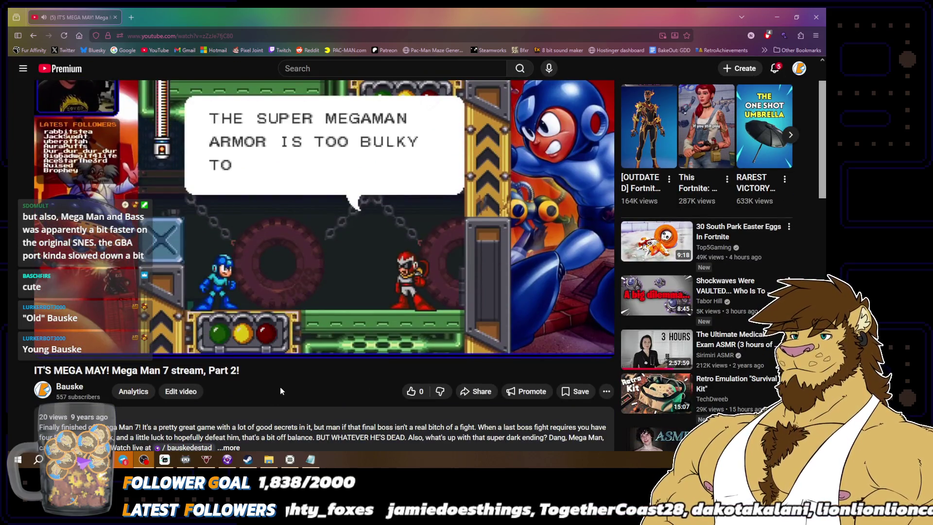
pyautogui.scroll(2, 280, 387)
pyautogui.click(435, 271)
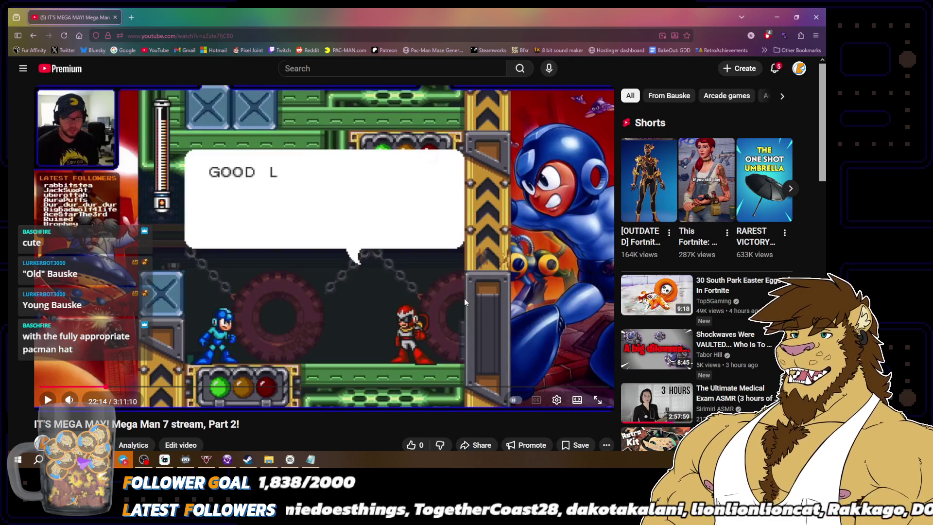
pyautogui.click(445, 298)
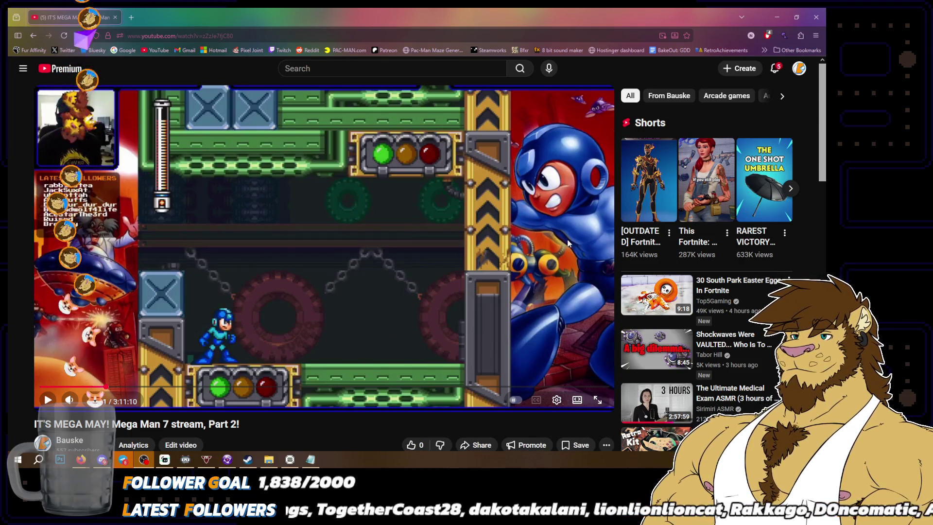
pyautogui.click(431, 244)
pyautogui.click(360, 376)
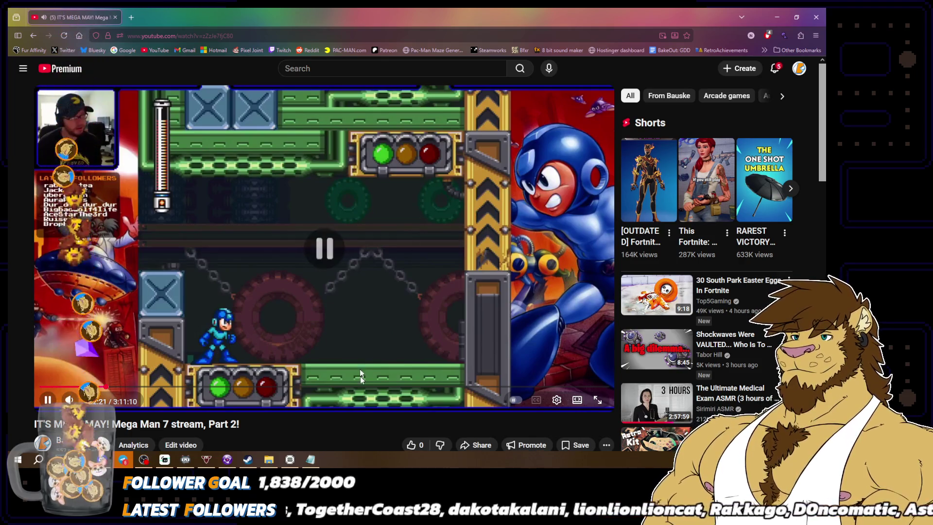
# Step: Skip ahead to about 2:57:05 at the weapon menu, then close the browser
pyautogui.click(505, 388)
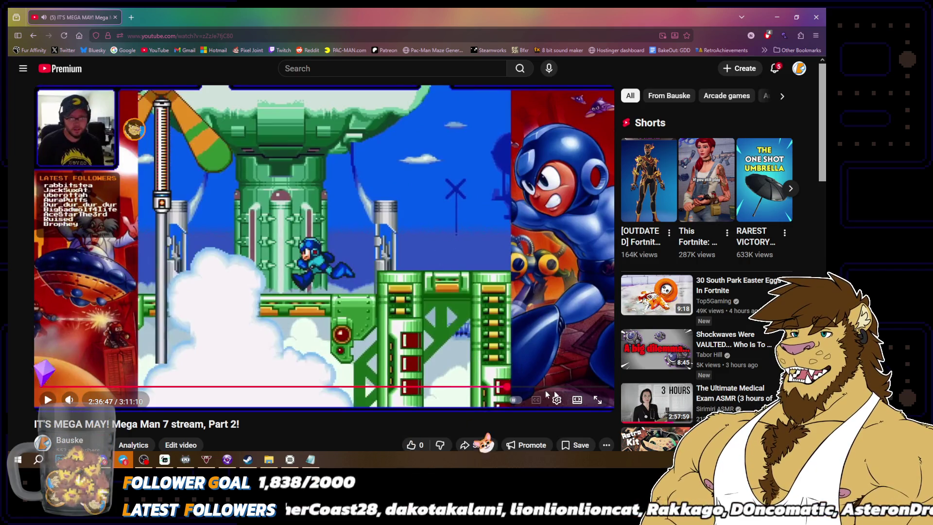
pyautogui.click(575, 388)
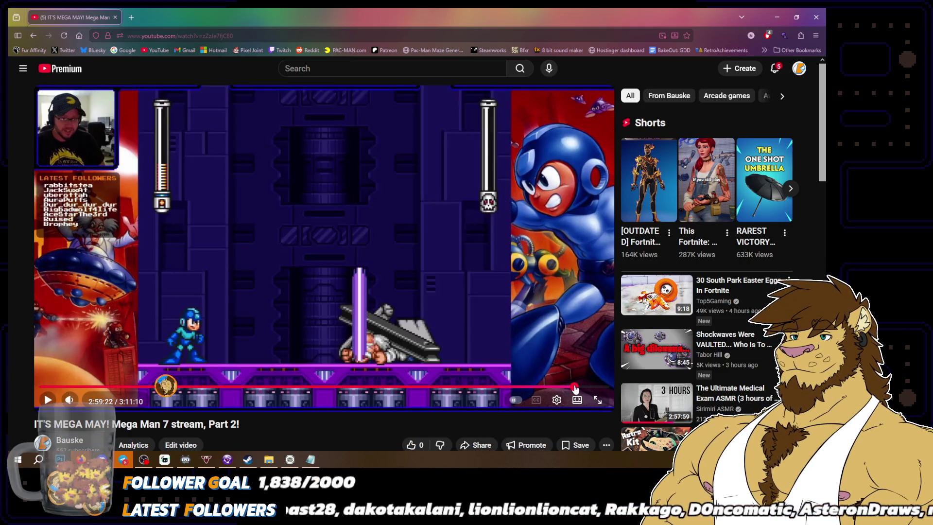
pyautogui.click(569, 387)
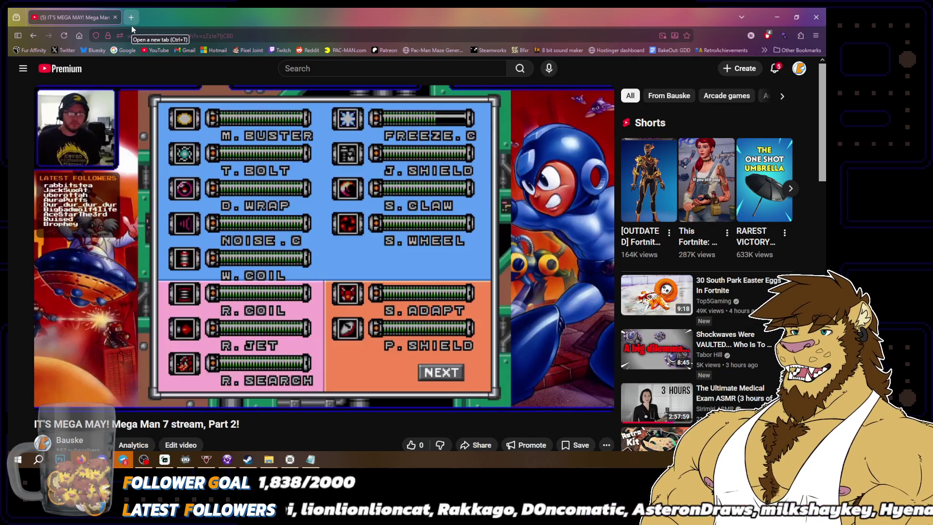
pyautogui.click(816, 17)
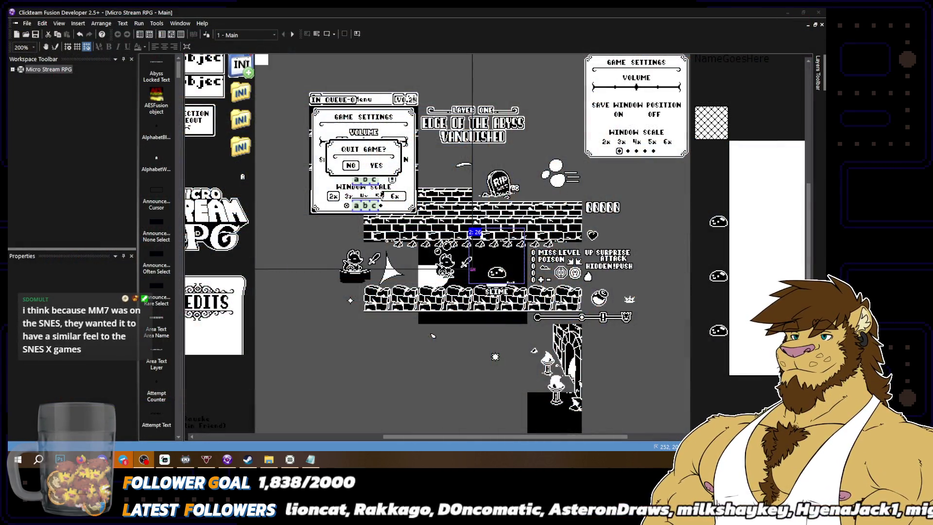
pyautogui.press('super+d')
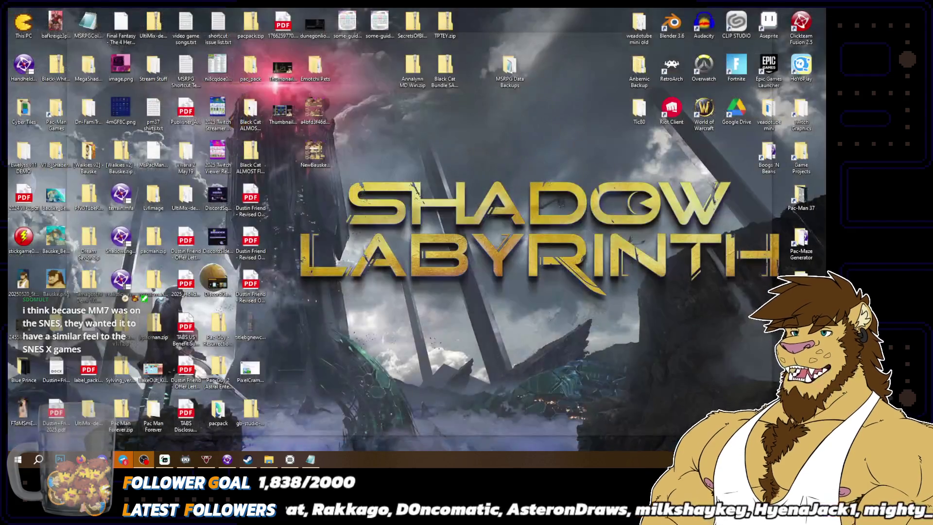
pyautogui.press('super+d')
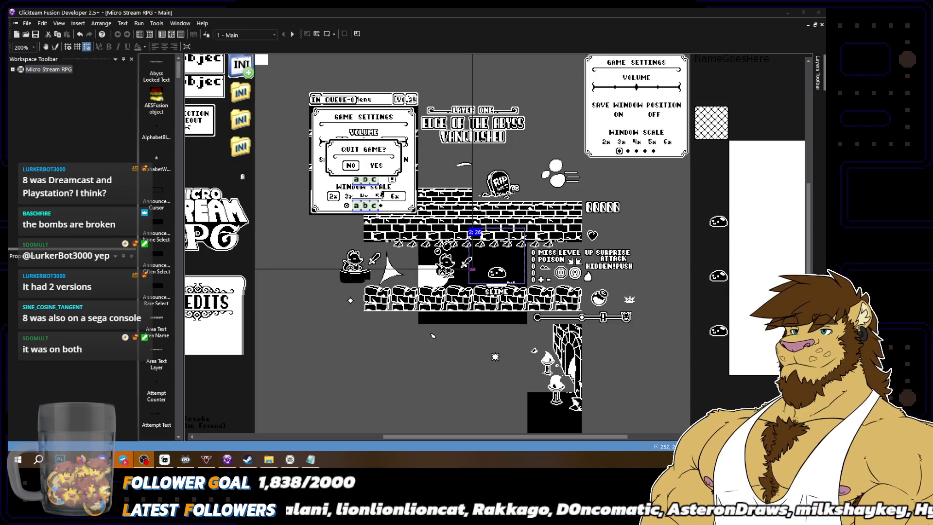
pyautogui.click(698, 167)
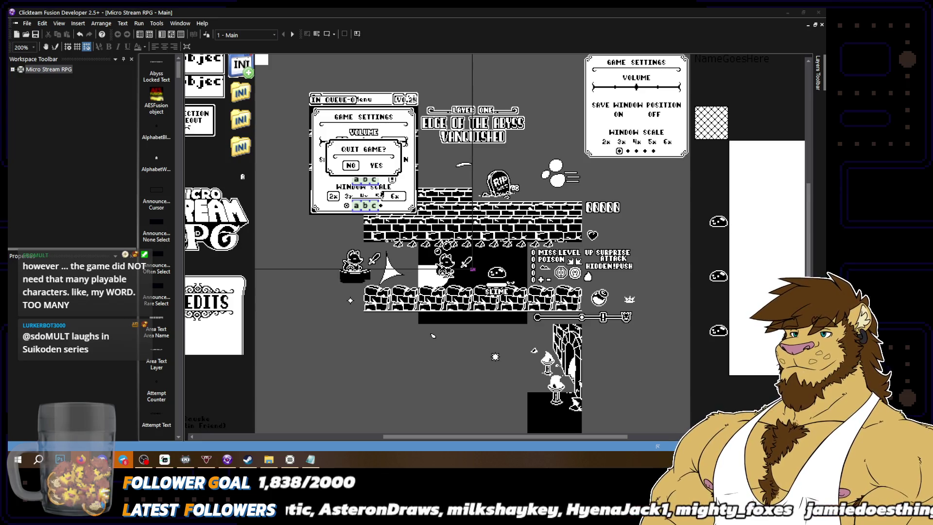
pyautogui.hotkey('alt', 'Tab')
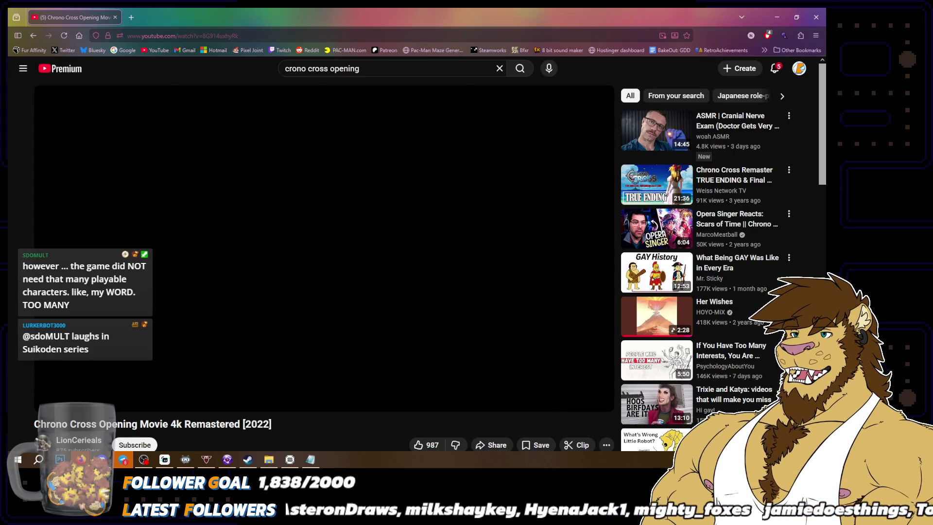
# Step: Play the Chrono Cross opening fullscreen through to its 2:24 end, then exit fullscreen
pyautogui.moveTo(570, 339)
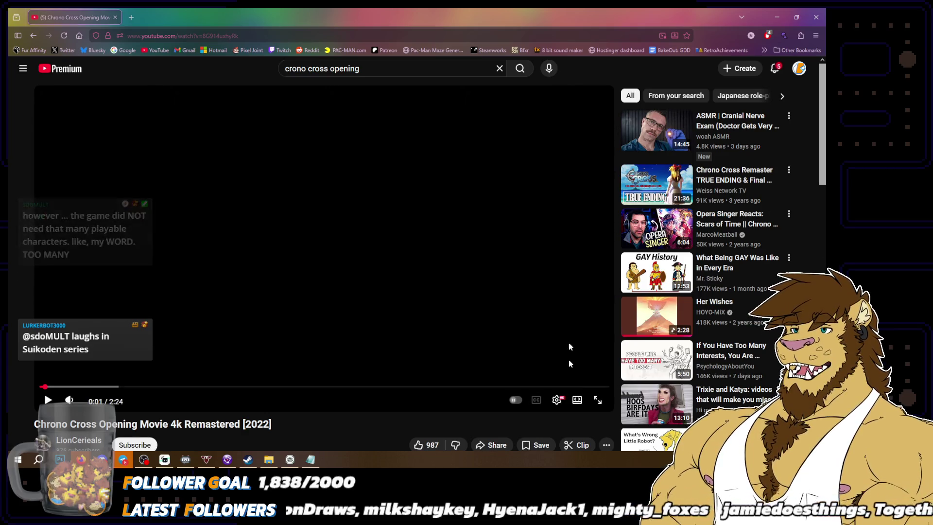
pyautogui.click(598, 400)
pyautogui.moveTo(546, 318)
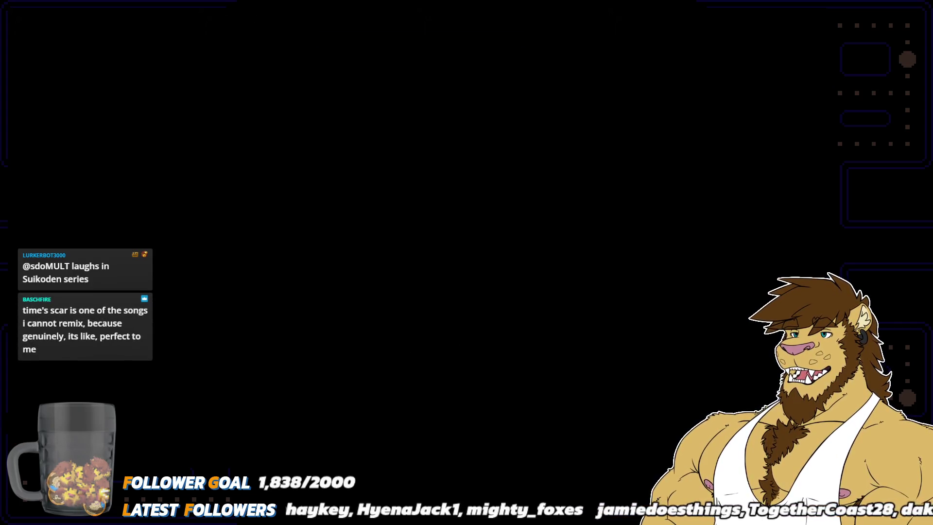
pyautogui.moveTo(62, 458)
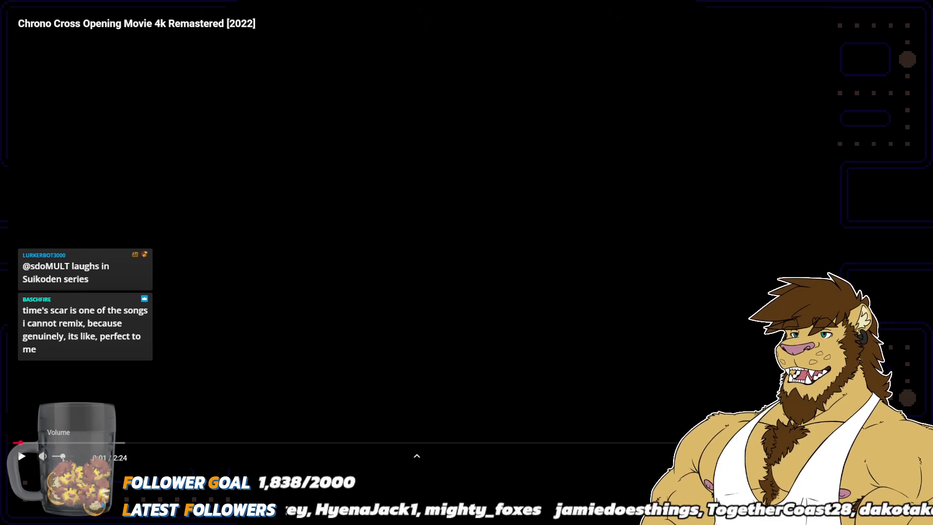
pyautogui.click(21, 459)
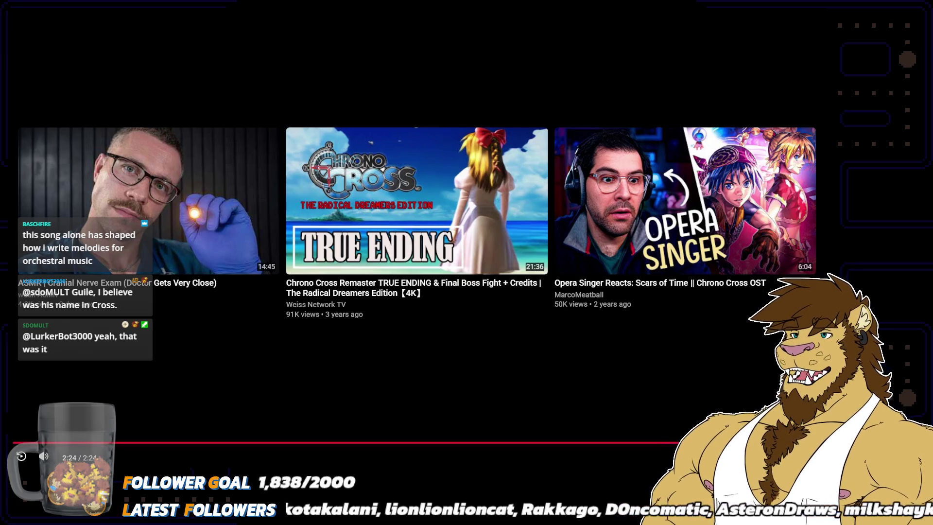
pyautogui.press('Escape')
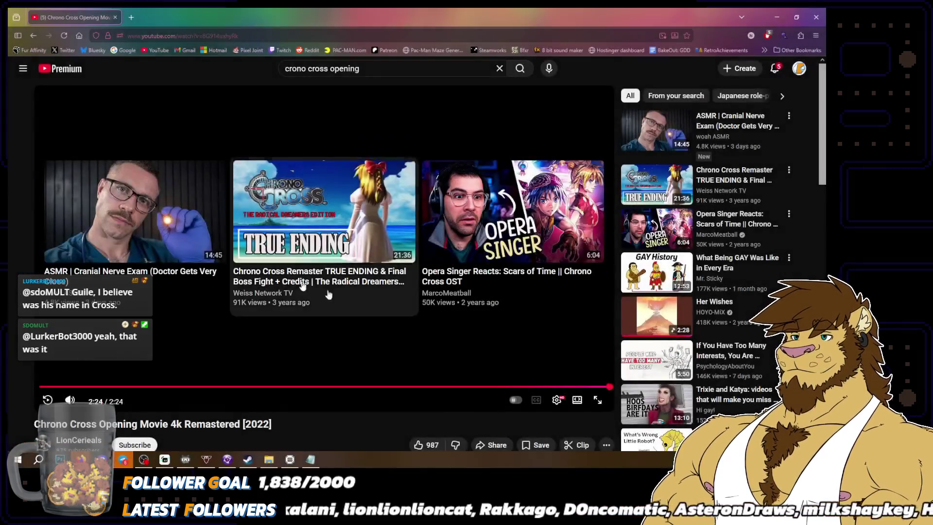
# Step: Like the Chrono Cross opening video and open the recommended Her Wishes video in a background tab
pyautogui.click(419, 445)
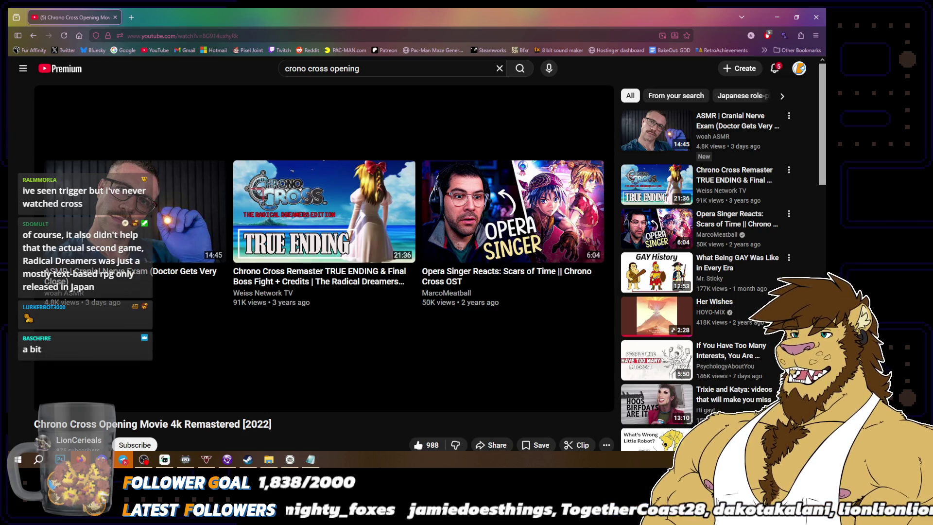
pyautogui.middleClick(646, 324)
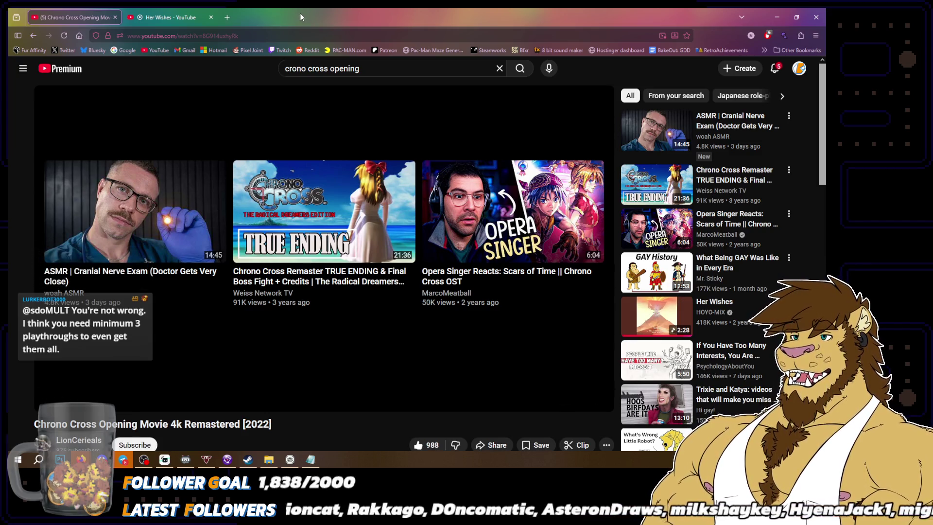
pyautogui.moveTo(186, 17)
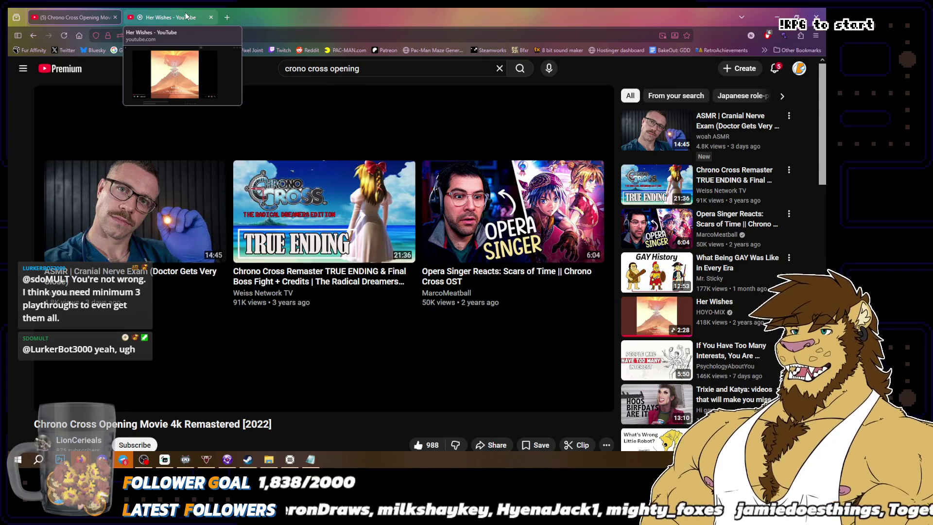
# Step: Switch to the Her Wishes tab, play the track, and pause it at 2:20
pyautogui.click(187, 16)
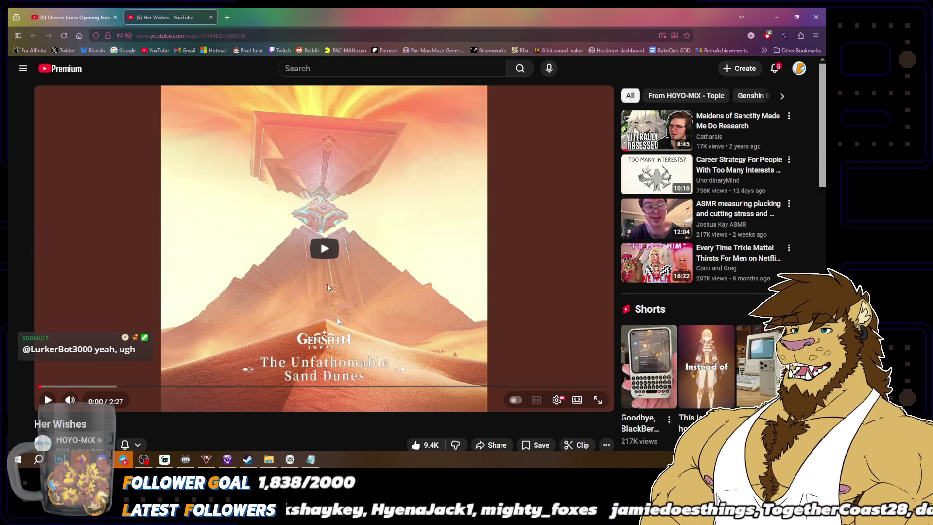
pyautogui.click(321, 252)
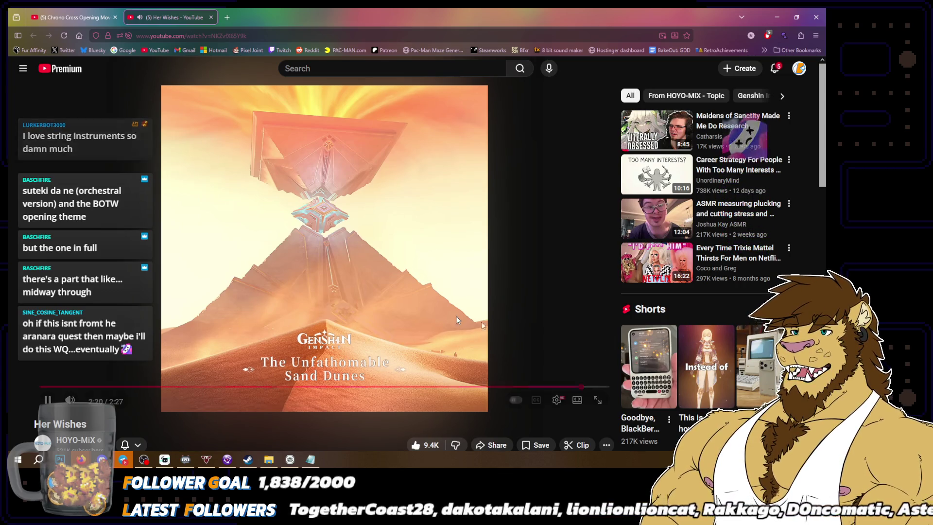
pyautogui.click(448, 297)
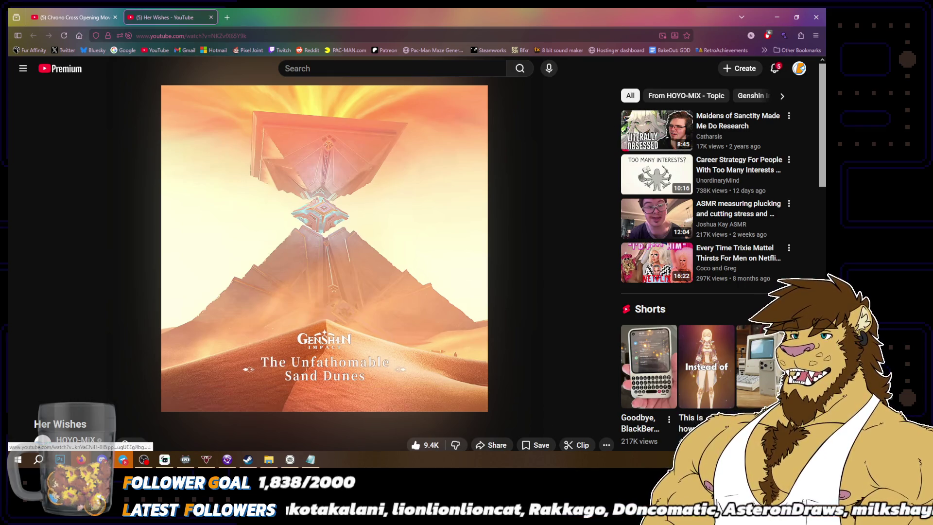
pyautogui.press('/')
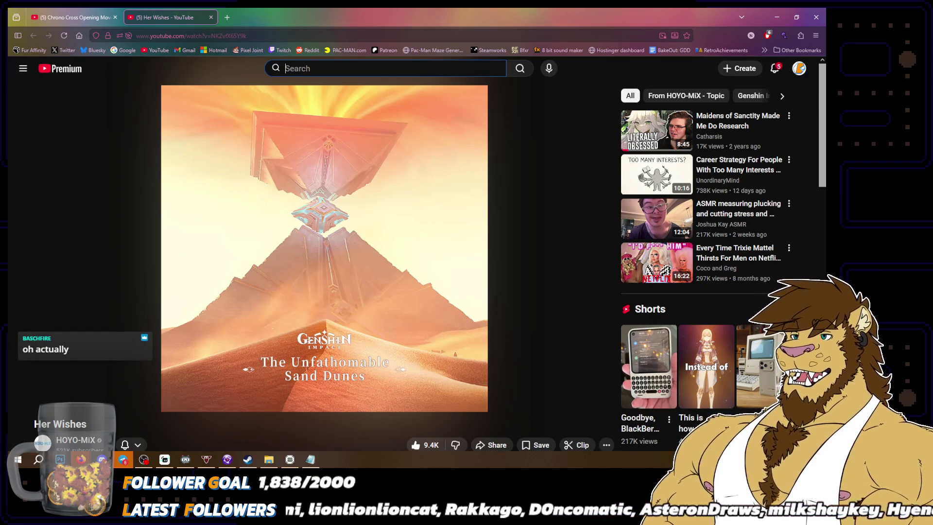
# Step: Search for 'genshin chasm nail theme' and scroll through the HOYO-MiX and piano cover results
pyautogui.write('chasm')
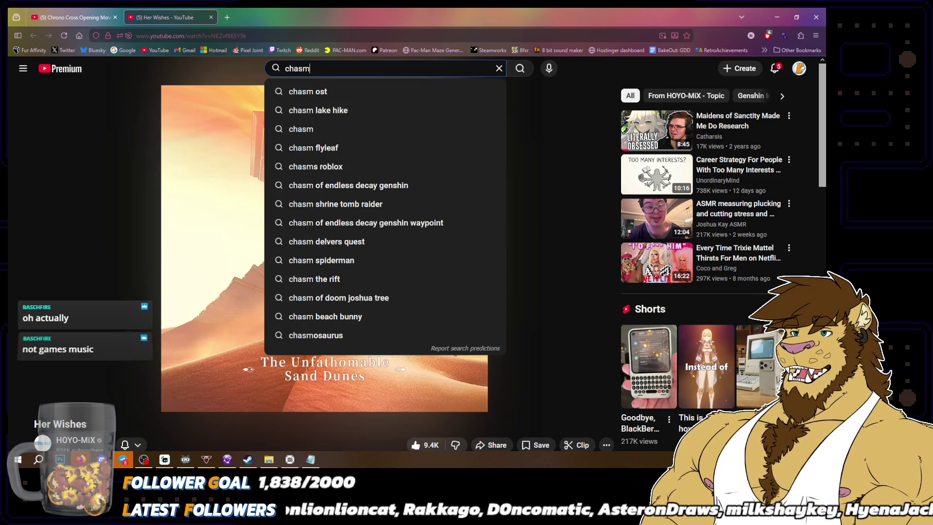
pyautogui.press('BackSpace')
pyautogui.press('BackSpace')
pyautogui.press('BackSpace')
pyautogui.write('genshi')
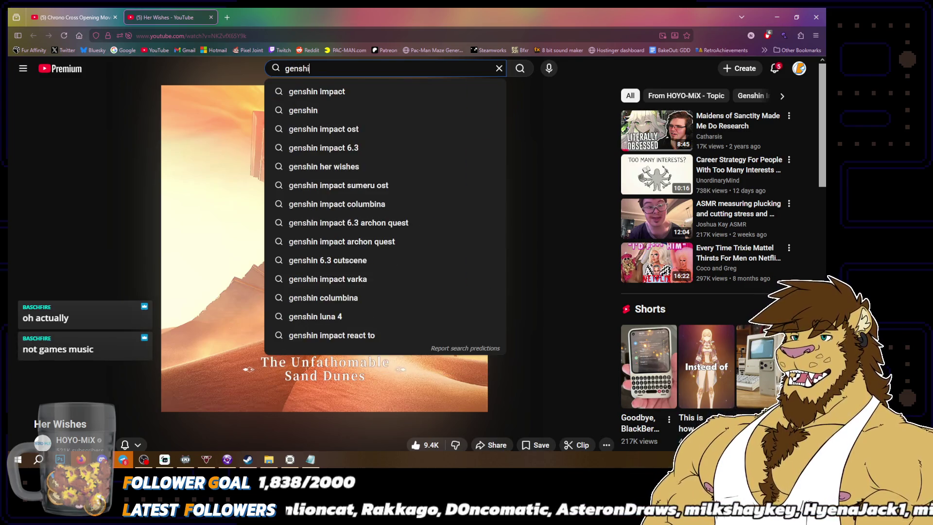
pyautogui.write('n chasm')
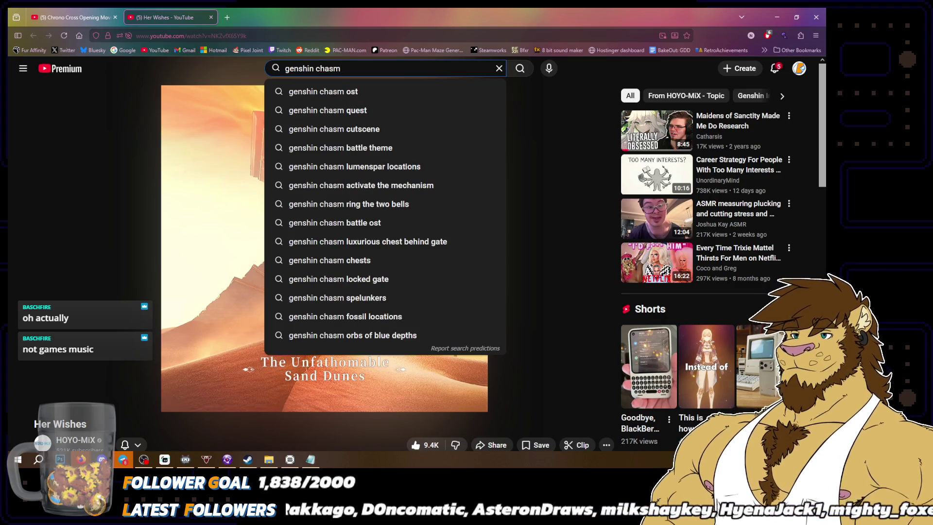
pyautogui.write(' nail')
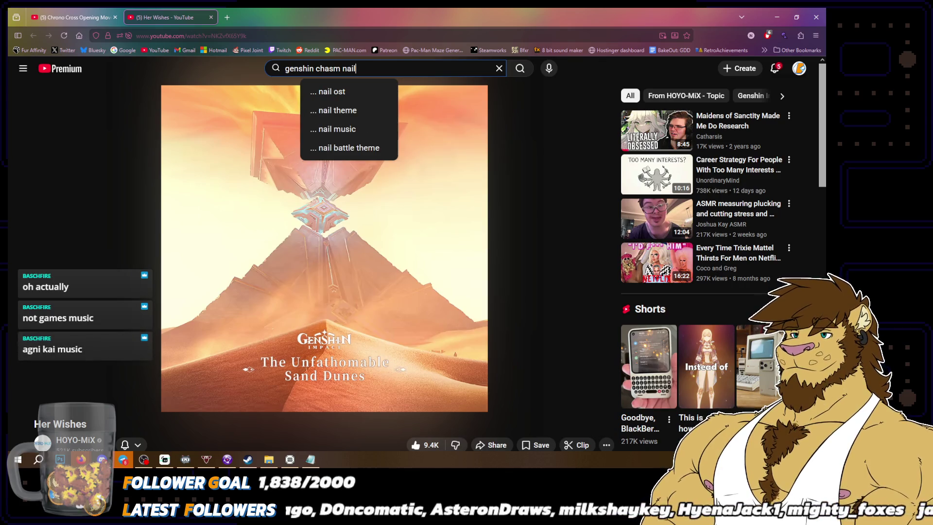
pyautogui.write(' theme')
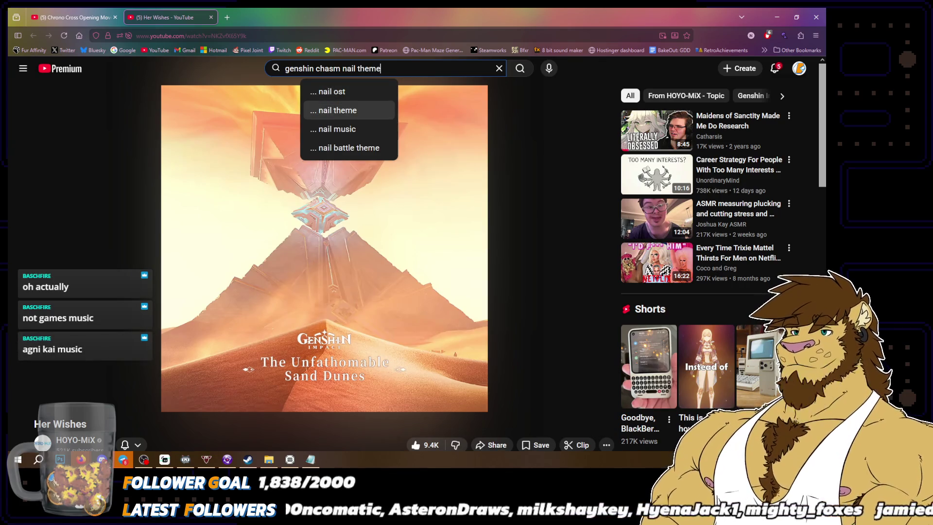
pyautogui.press('Return')
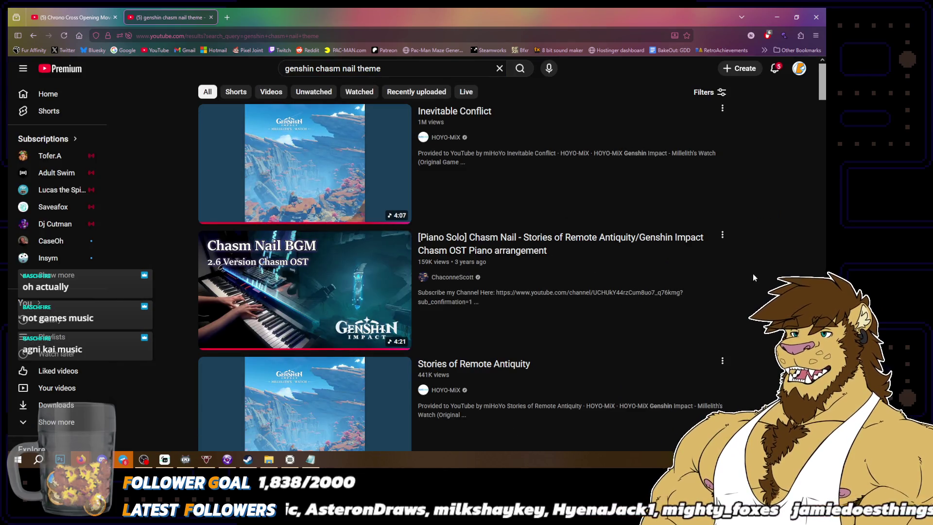
pyautogui.scroll(-4, 754, 278)
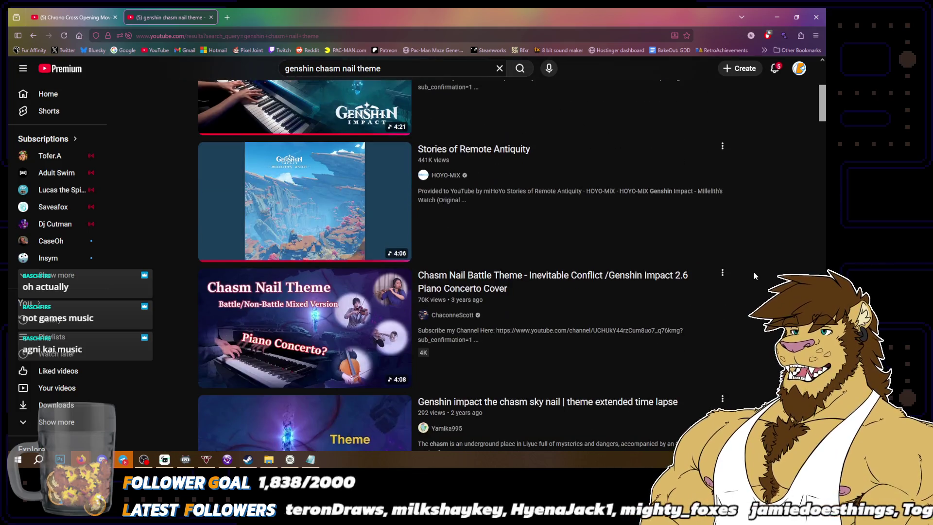
pyautogui.moveTo(317, 207)
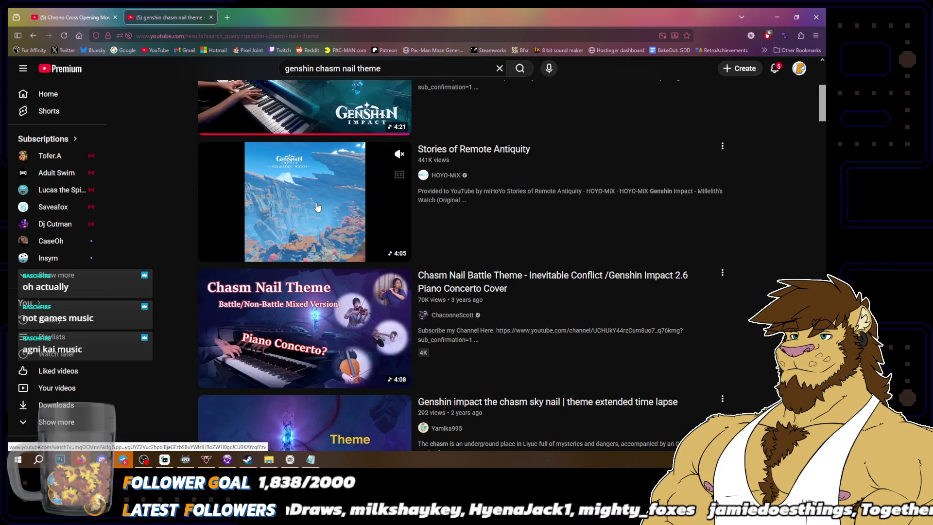